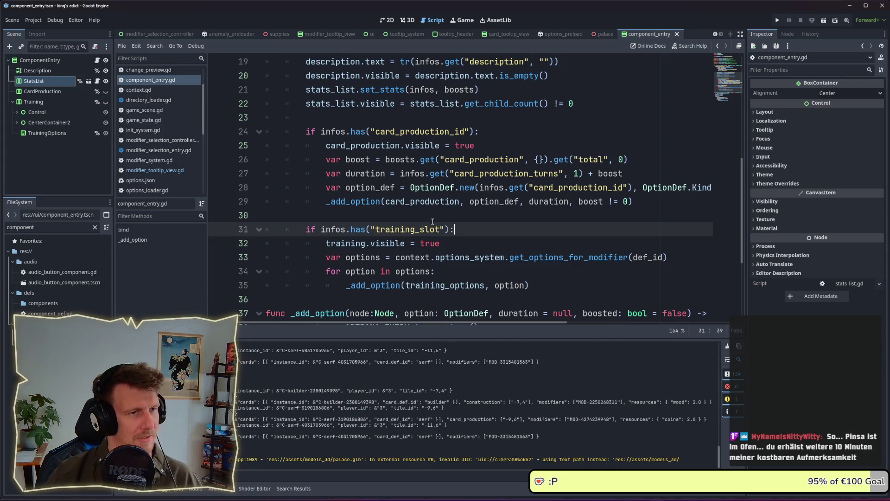
Review the get_description_infos condition on lines 13–14 of component_entry.gd
scroll(434, 220, "up", 1)
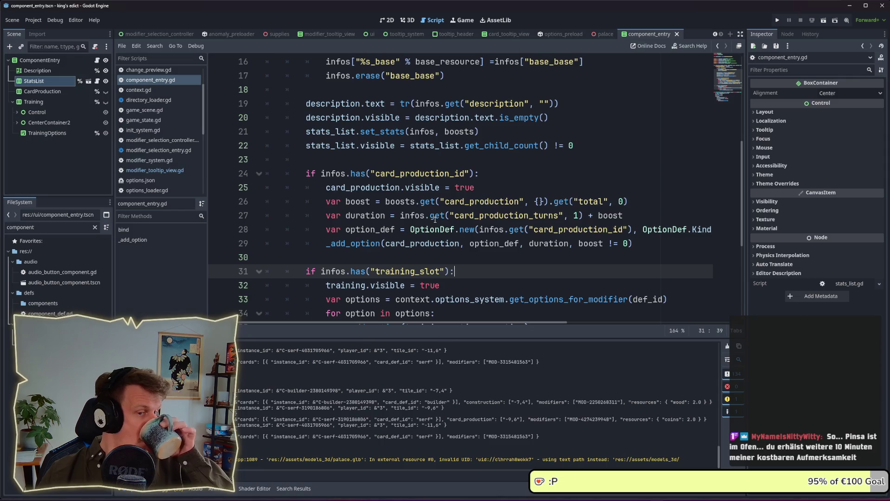
scroll(464, 202, "up", 1)
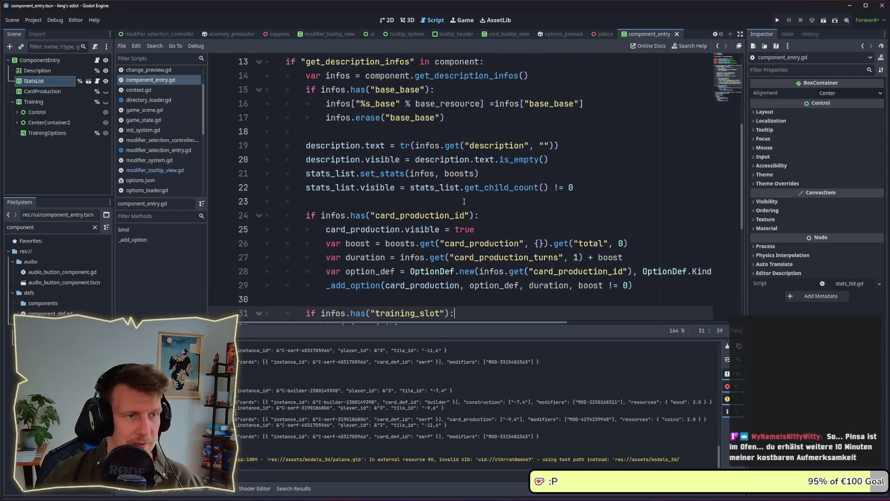
scroll(464, 201, "up", 1)
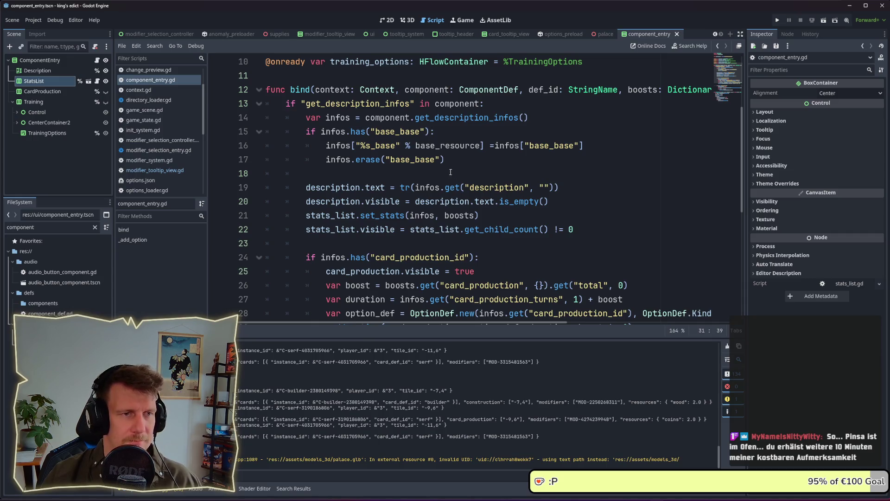
double_click(469, 104)
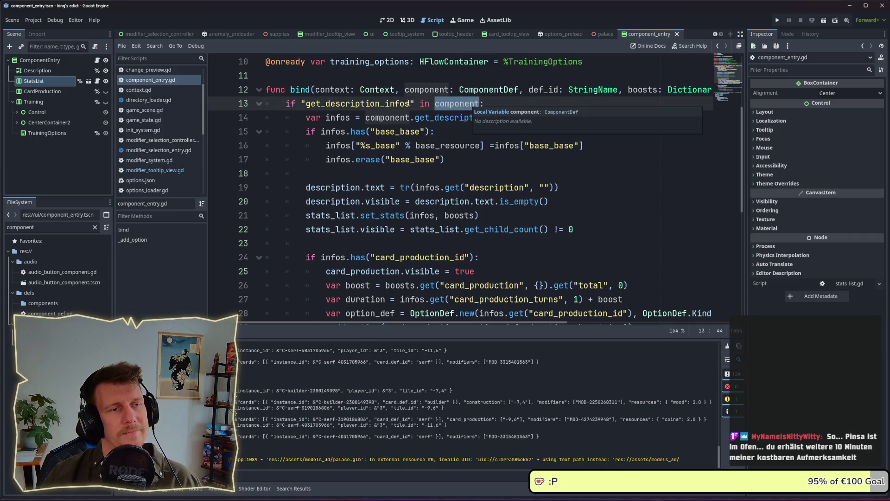
double_click(357, 103)
left_click(423, 104)
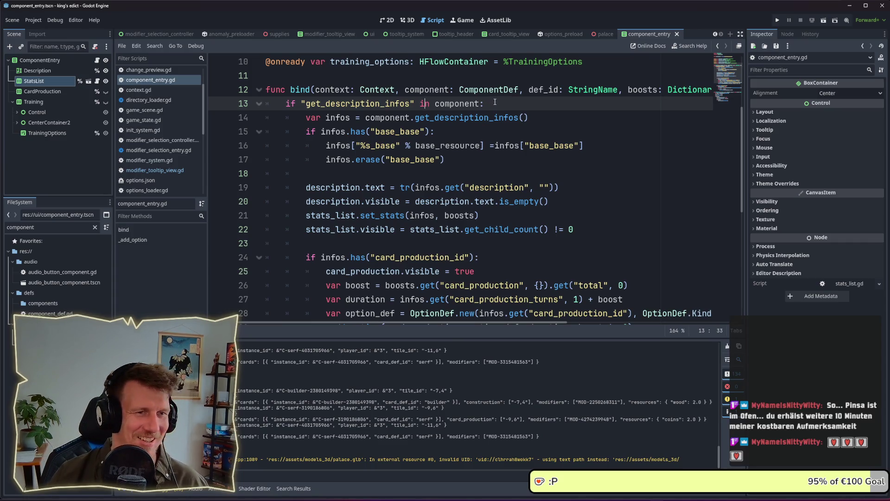
left_click_drag(484, 104, 302, 103)
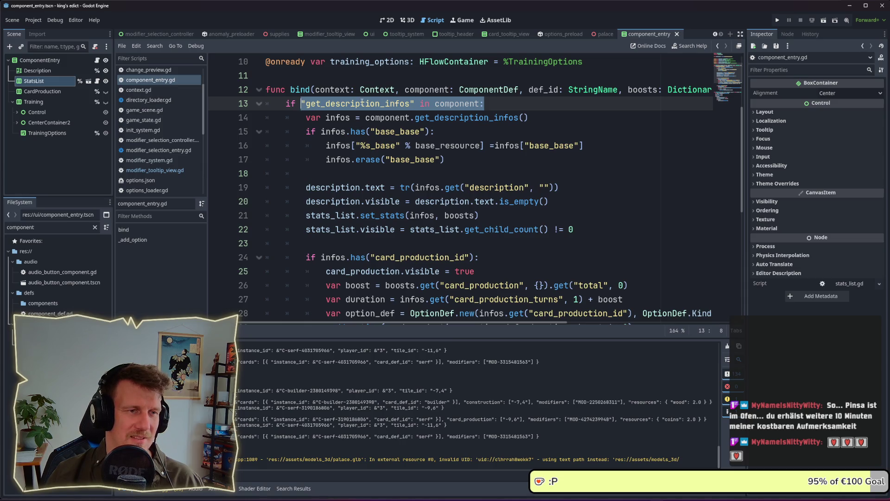
double_click(386, 102)
double_click(463, 117)
scroll(463, 121, "down", 4)
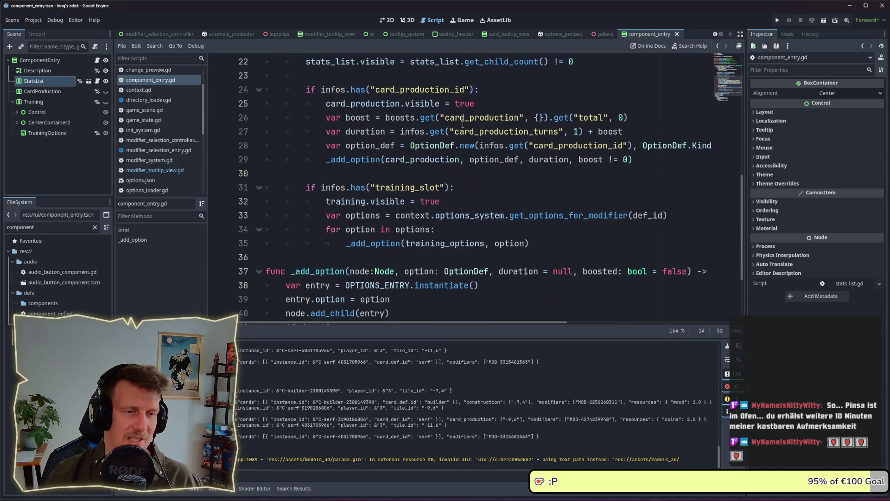
Inspect the training_slot, def_id, get_options_for_modifier lookup and ComponentDef type in the script
double_click(410, 187)
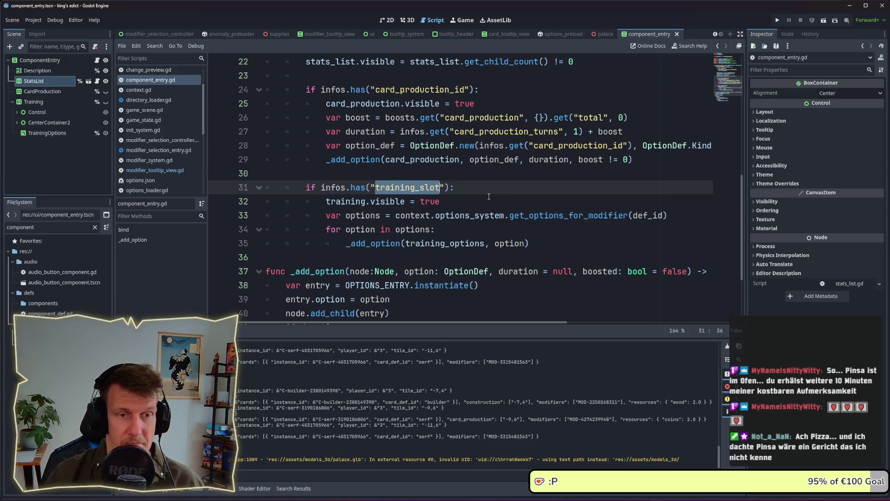
double_click(646, 215)
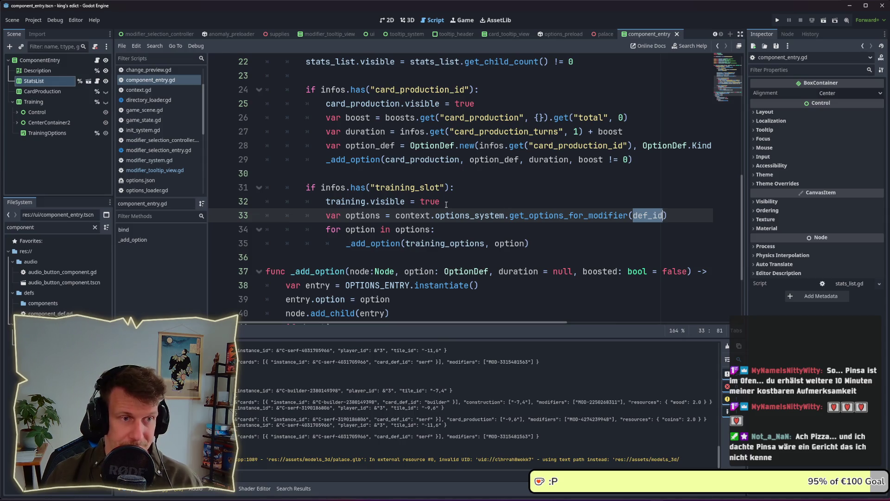
left_click(686, 216)
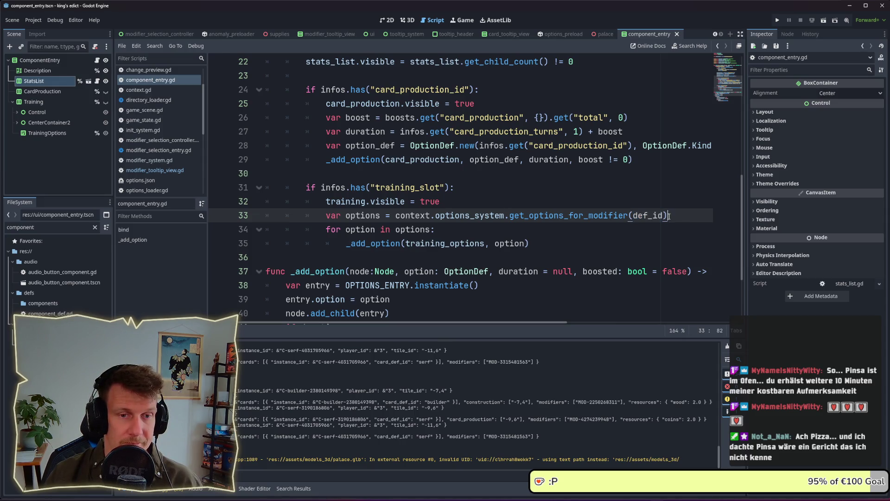
left_click_drag(686, 216, 509, 215)
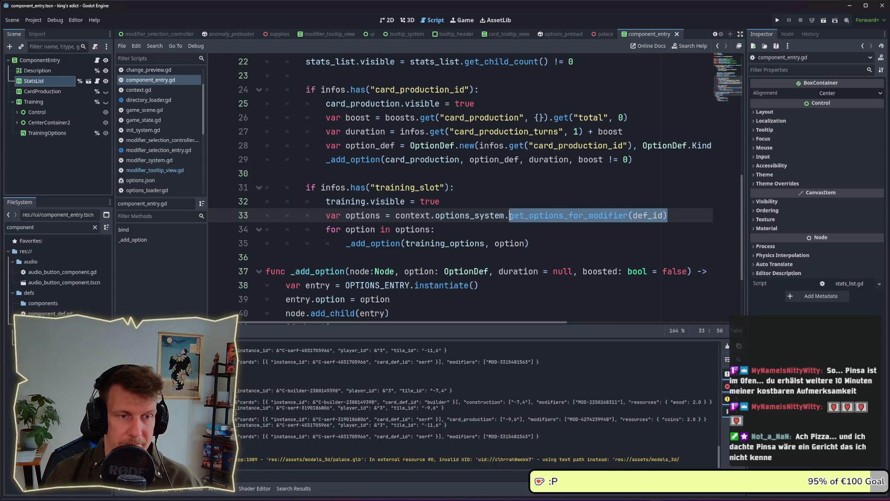
scroll(451, 200, "down", 3)
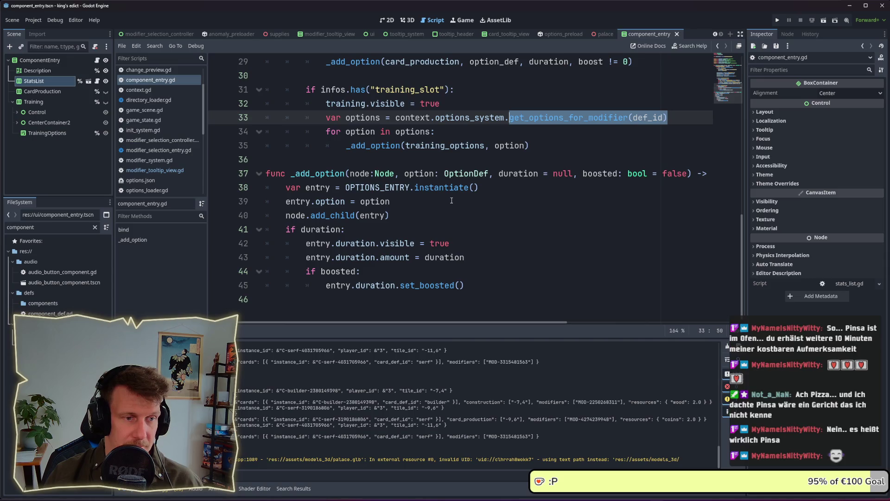
scroll(451, 200, "up", 1)
double_click(445, 187)
left_click(371, 187)
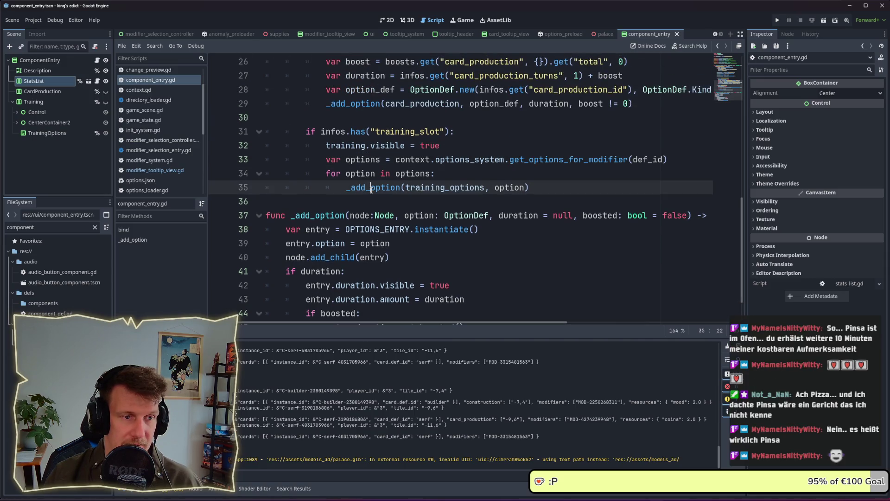
scroll(389, 187, "up", 2)
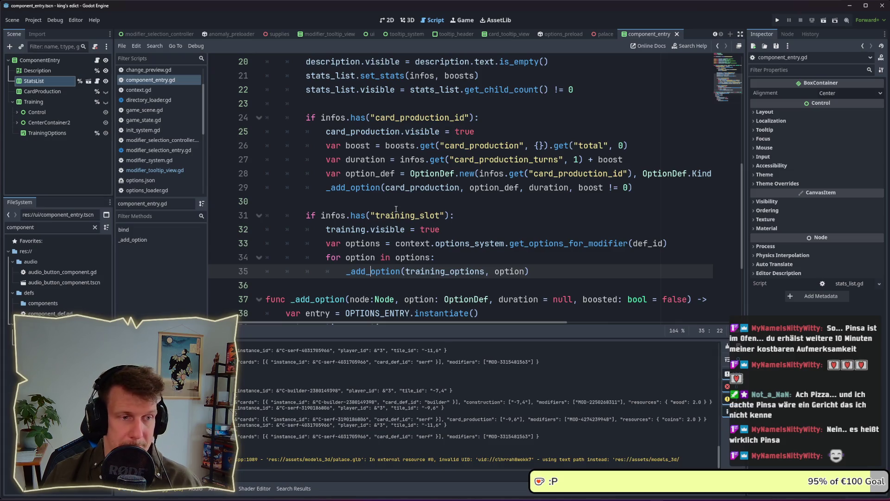
scroll(396, 209, "up", 4)
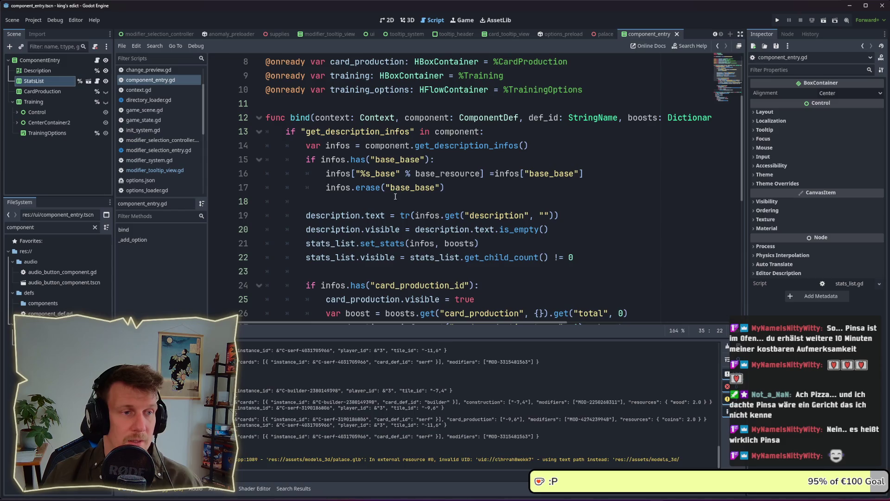
double_click(481, 119)
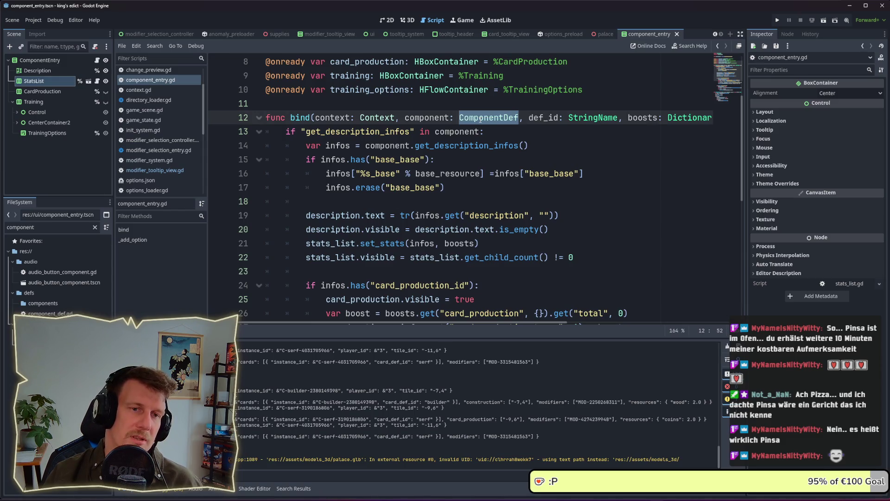
scroll(486, 147, "down", 1)
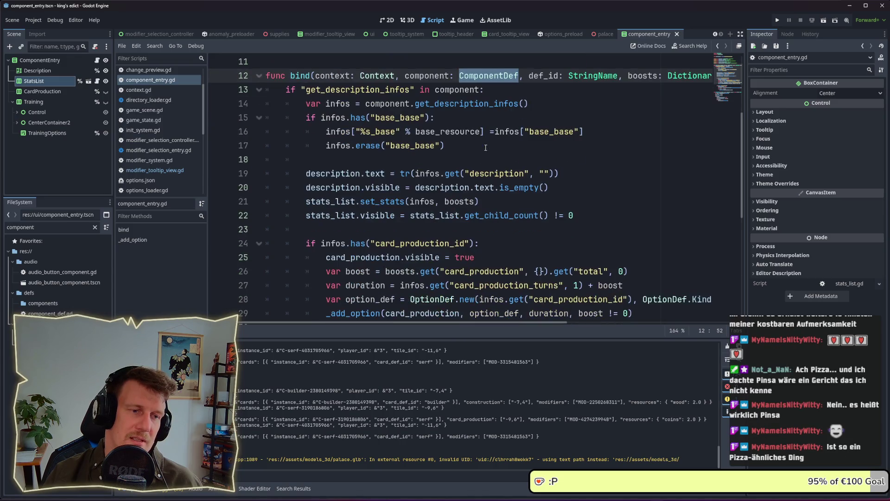
scroll(485, 147, "up", 3)
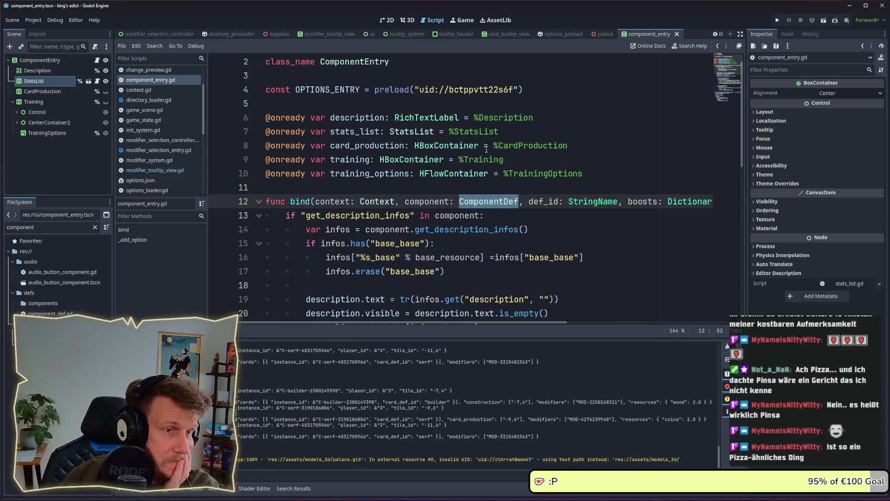
Insert 'func bind_building() -> void:' with a pass body after line 11, above bind
left_click(465, 188)
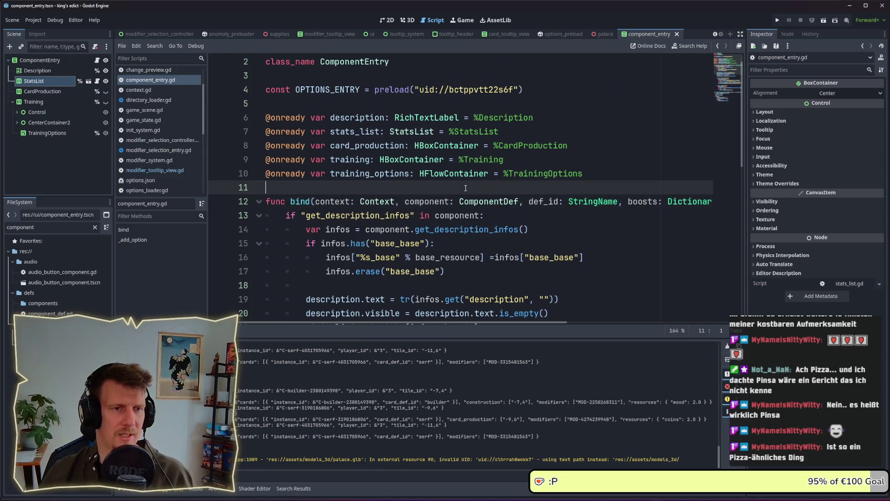
key("ctrl+a")
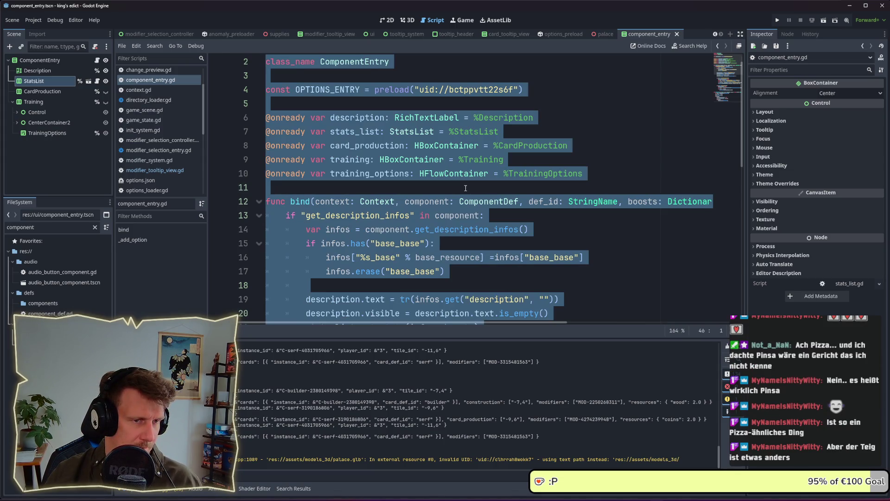
left_click(465, 188)
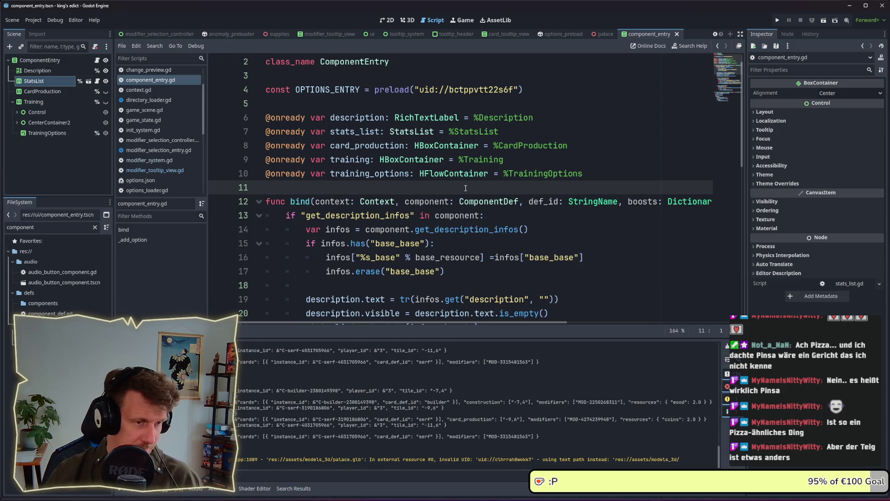
key("Return")
key("Return")
key("Up")
key("Up")
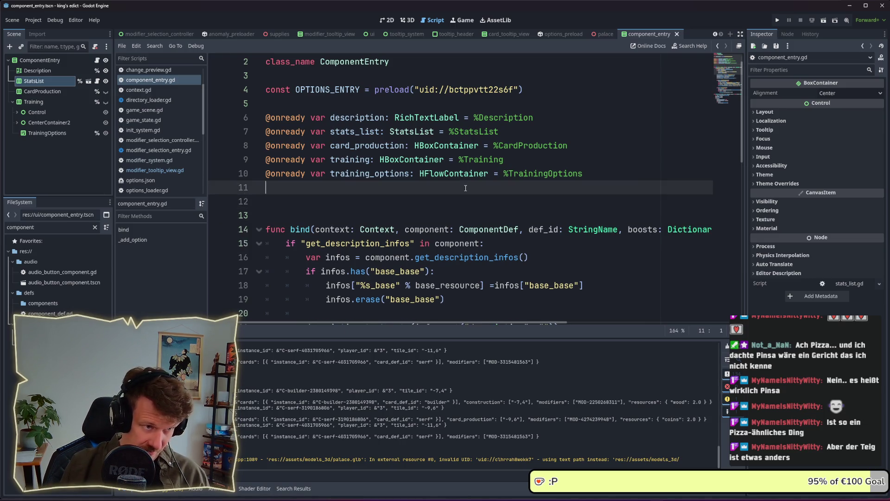
key("Down")
type("fin")
key("BackSpace")
key("BackSpace")
type("unc ")
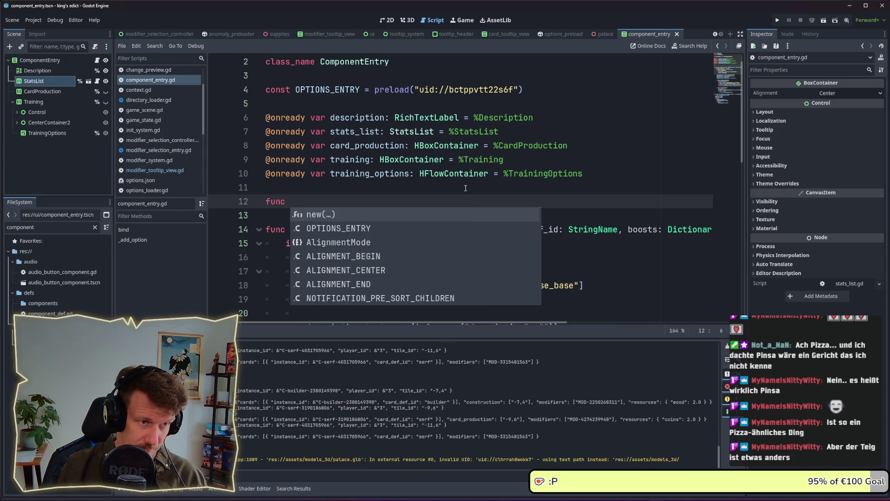
type("bind_")
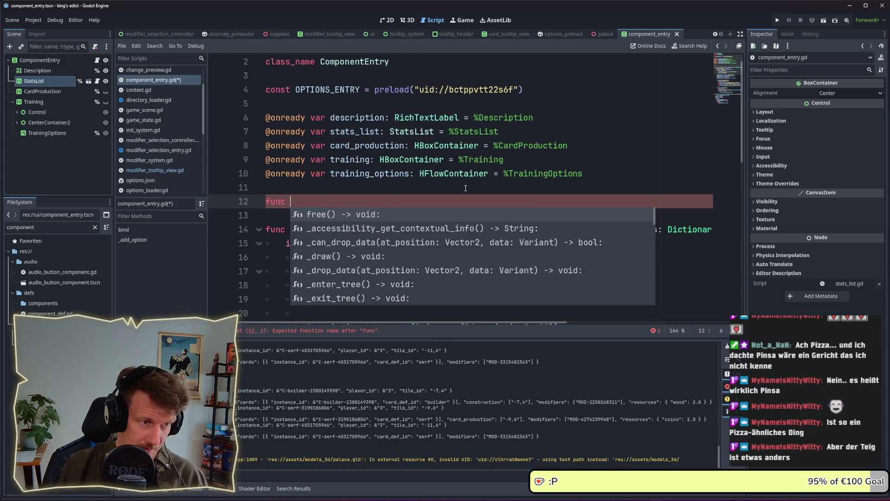
type("b")
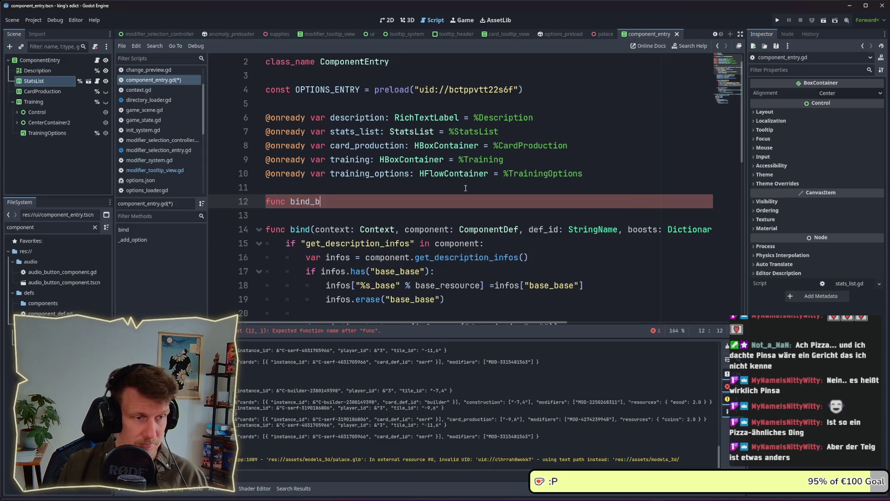
type("uilding() -> ")
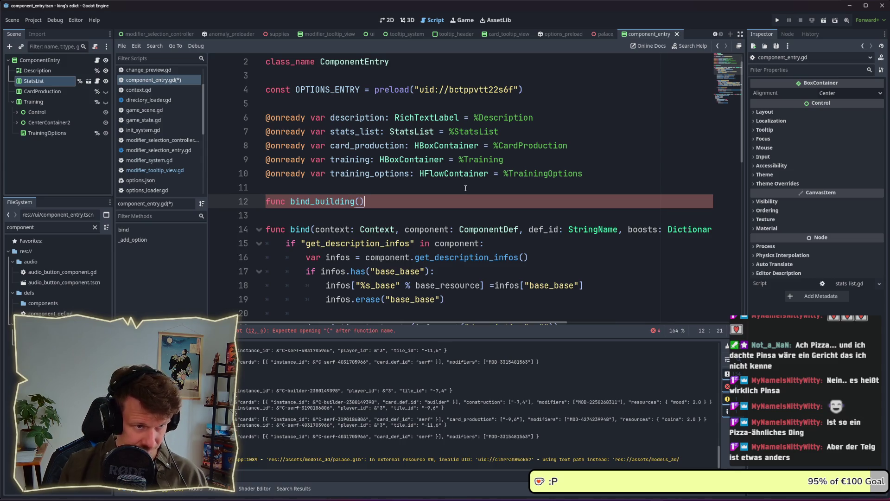
type("void:")
key("Return")
type("pass")
left_click(312, 242)
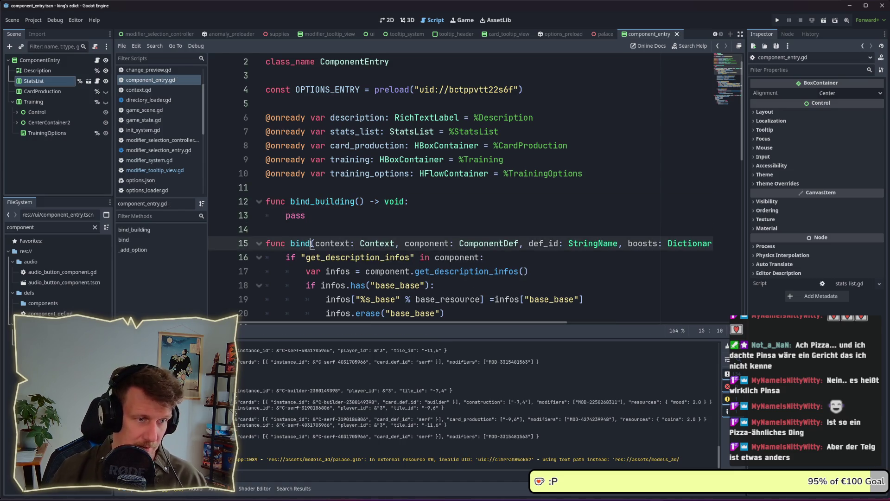
type("_com")
type("ponent")
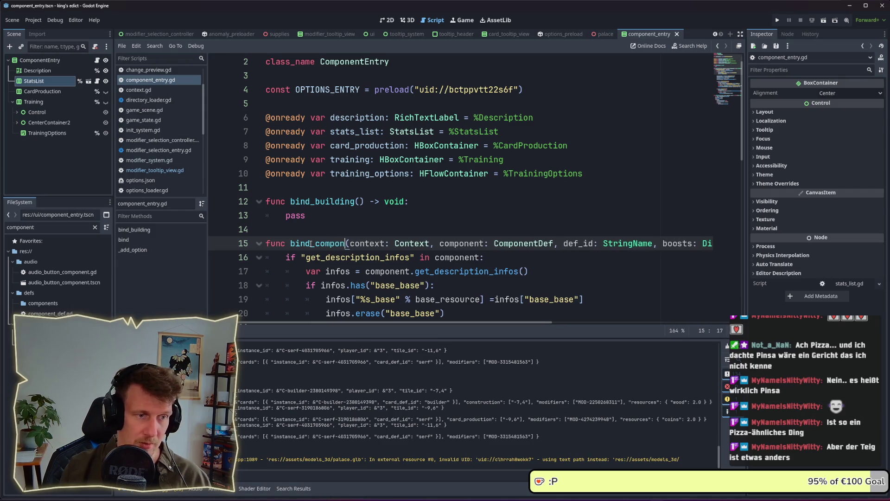
scroll(359, 204, "down", 1)
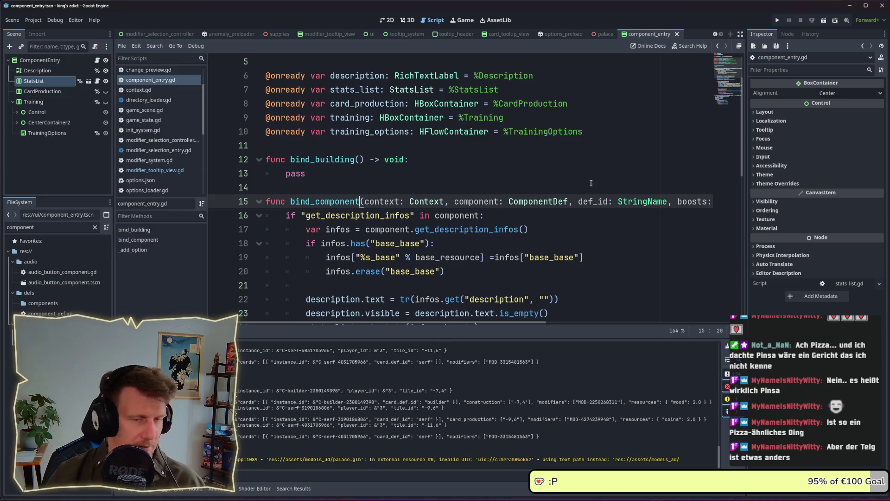
mouse_move(532, 323)
left_mouse_down()
mouse_move(730, 327)
mouse_move(503, 305)
left_mouse_up()
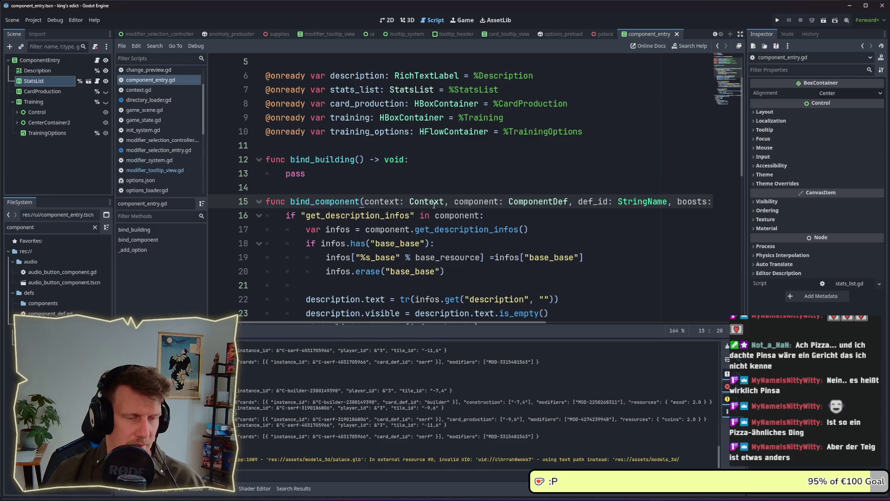
scroll(416, 177, "down", 1)
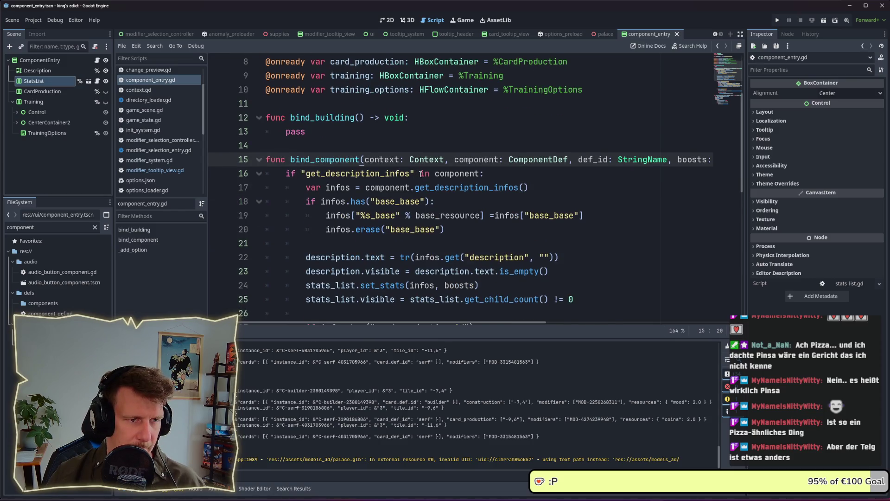
scroll(420, 173, "down", 3)
scroll(421, 173, "down", 1)
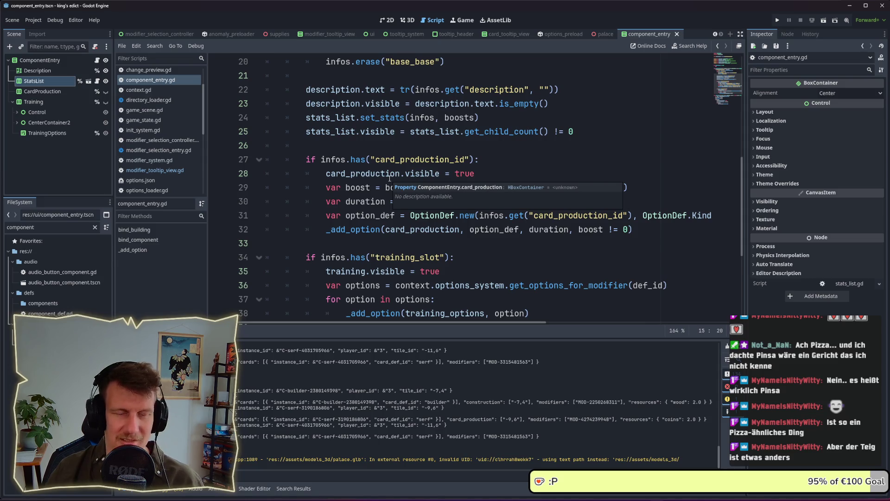
left_click(488, 170)
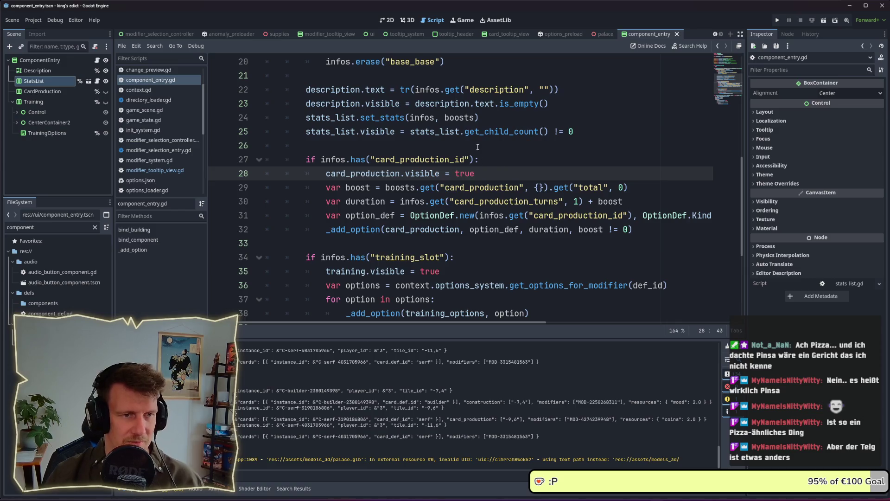
scroll(477, 168, "up", 1)
mouse_move(477, 168)
scroll(476, 168, "down", 1)
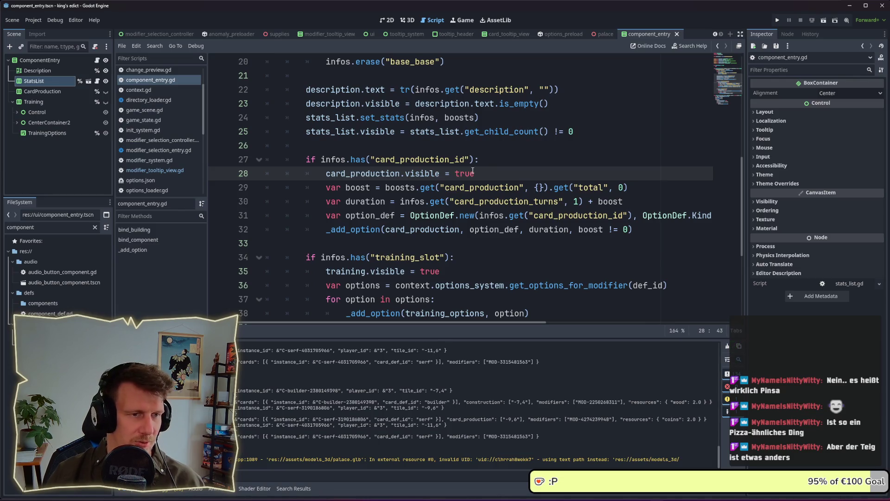
scroll(473, 170, "down", 3)
mouse_move(533, 187)
left_mouse_down()
mouse_move(325, 159)
mouse_move(306, 131)
mouse_move(266, 132)
left_mouse_up()
scroll(390, 161, "up", 1)
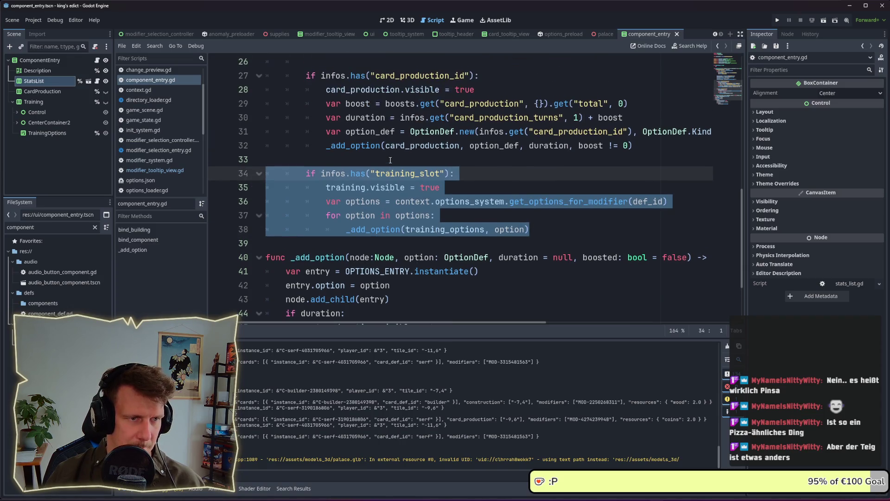
left_click(465, 187)
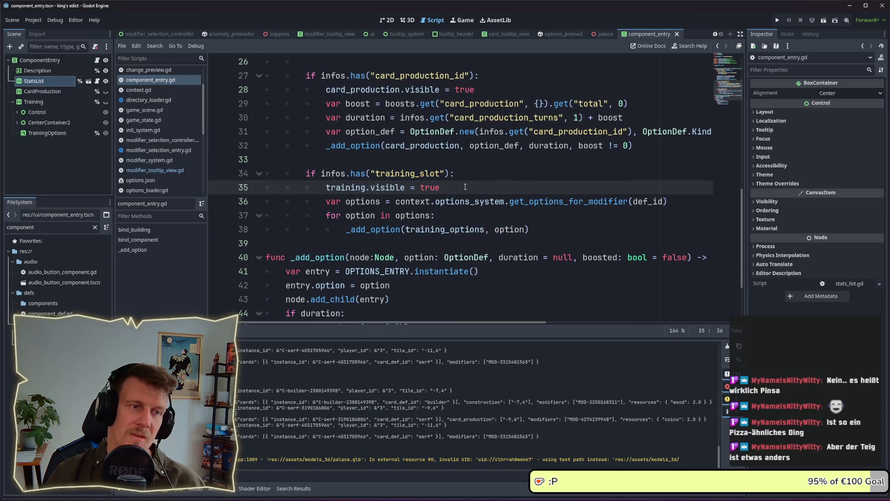
scroll(464, 187, "up", 8)
left_click(360, 202)
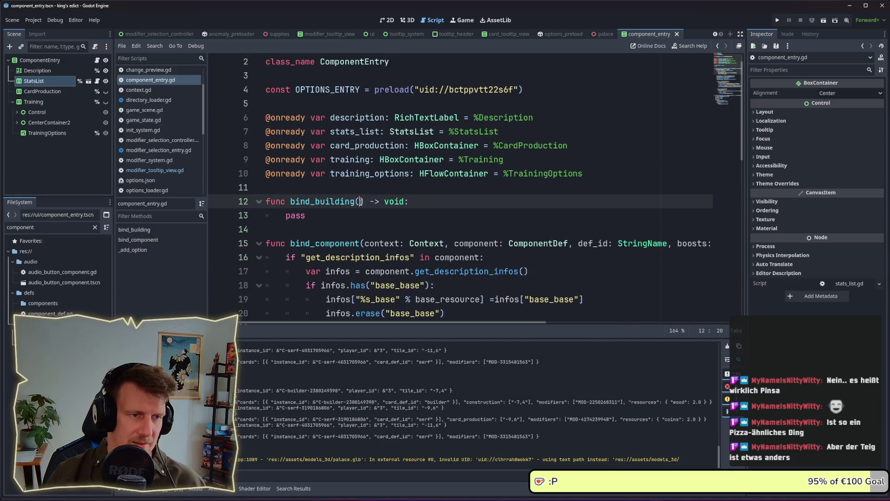
Give bind_building the parameters context: Context and building_id: StringName
type("context,")
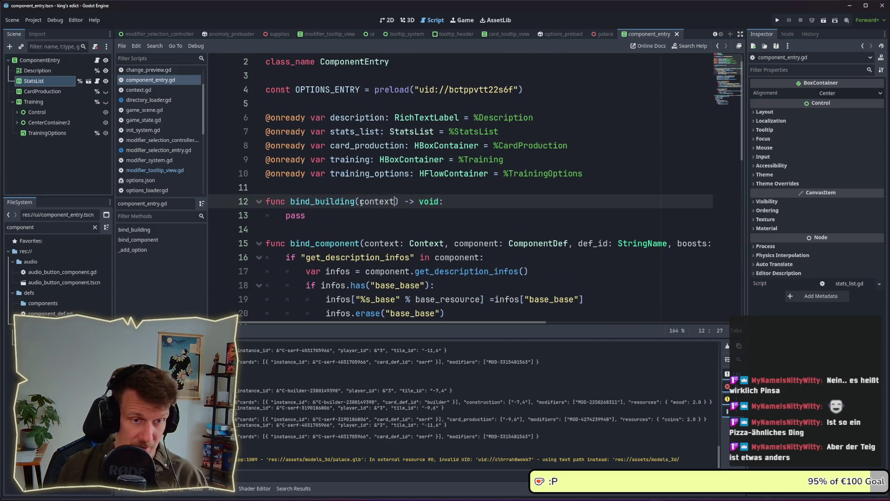
key("BackSpace")
key("BackSpace")
type(": Context,")
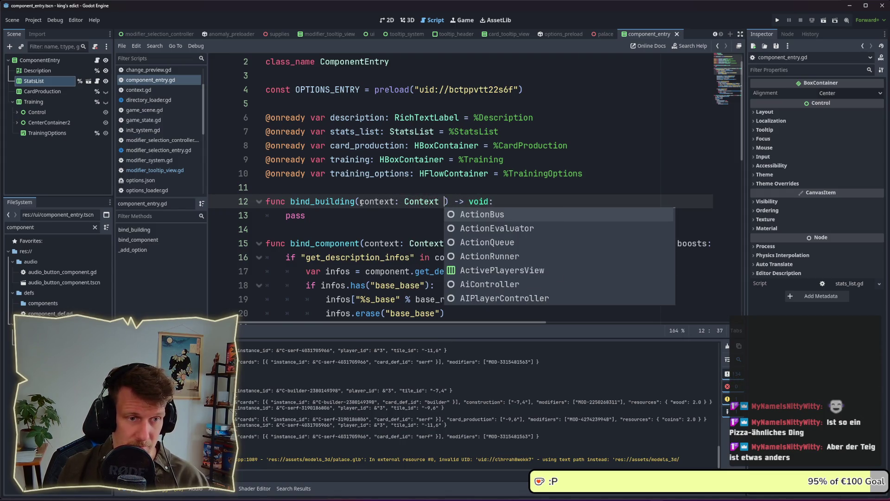
type(" bui")
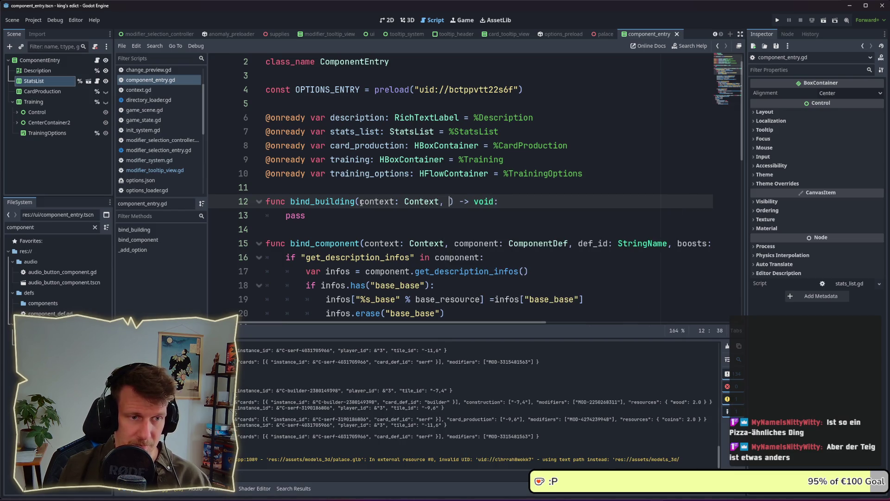
type("lding_id")
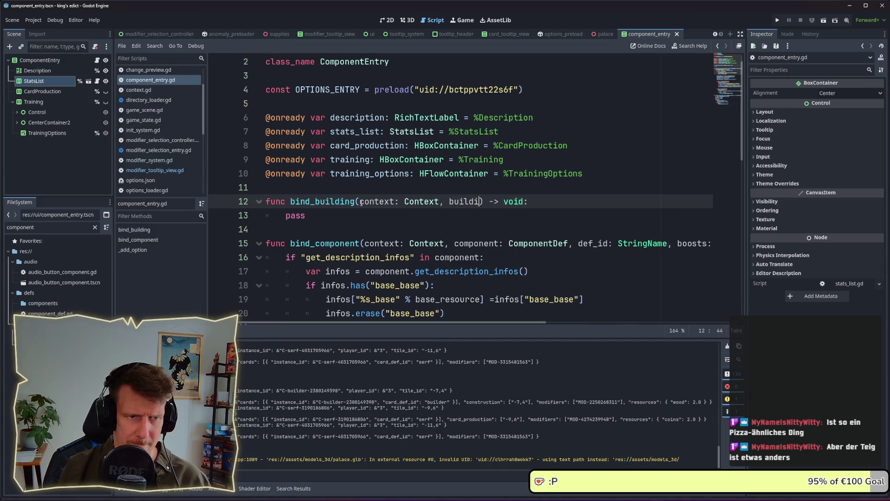
type(":")
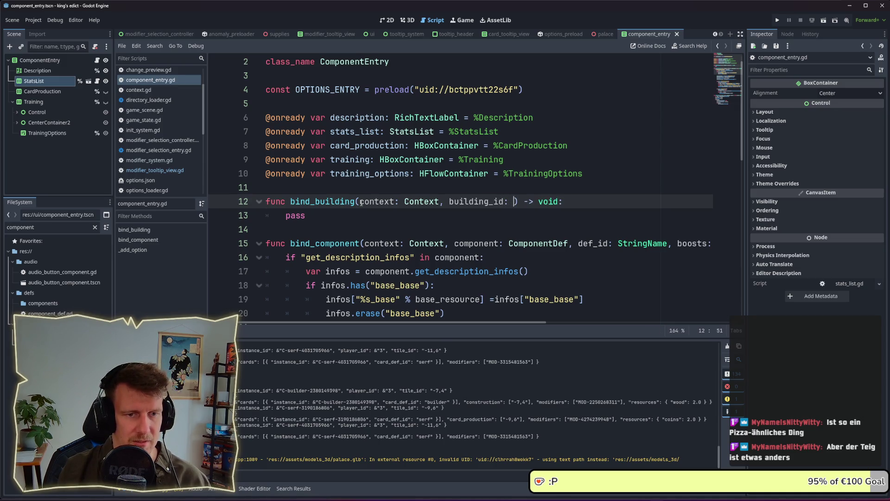
type(" StringNam")
key("Return")
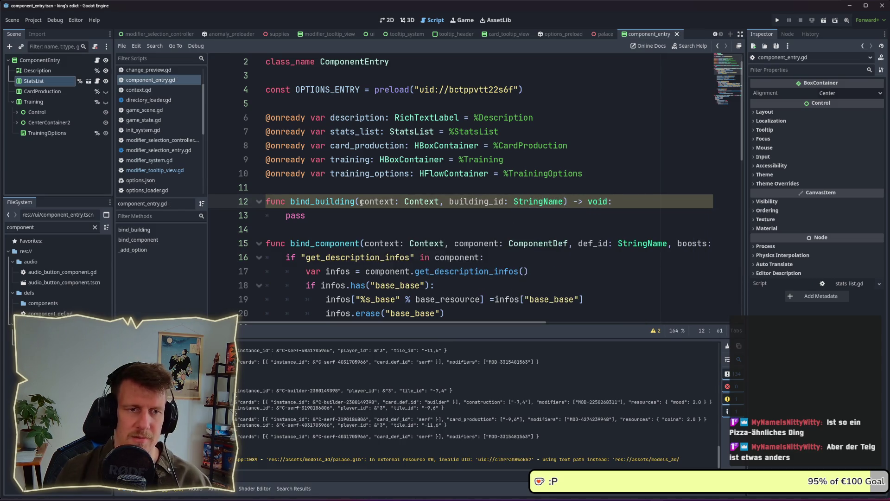
left_click(506, 213)
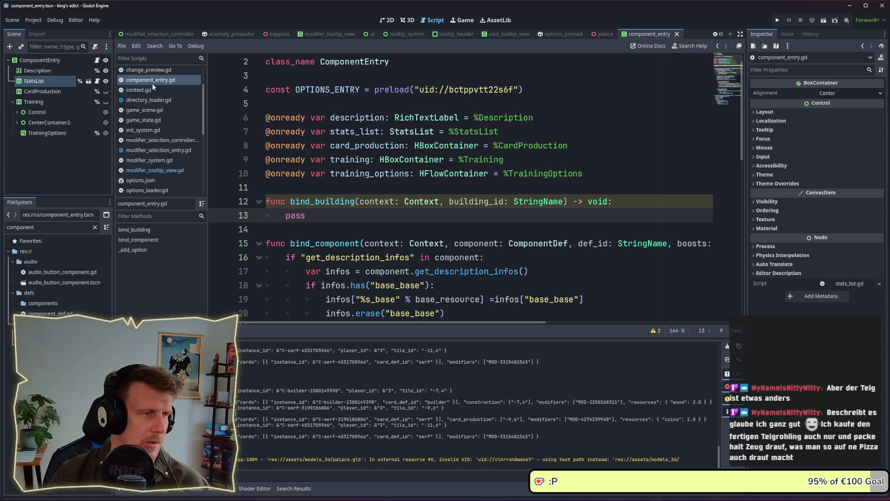
left_click(301, 244)
left_click(155, 170)
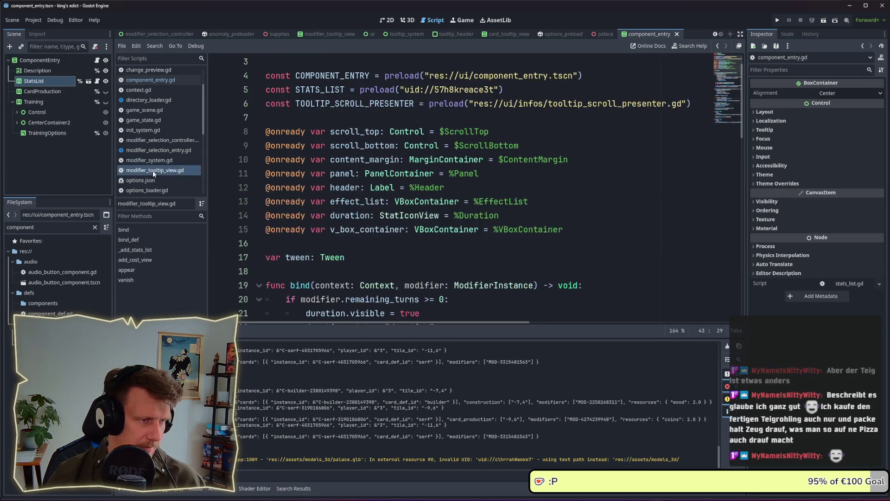
Scroll through the bind code in modifier_tooltip_view.gd
scroll(348, 212, "down", 3)
scroll(356, 175, "up", 4)
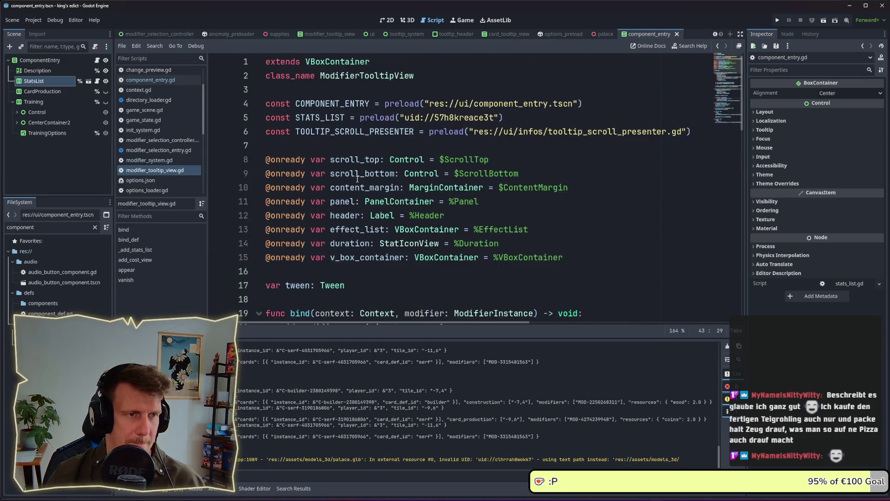
scroll(333, 105, "down", 7)
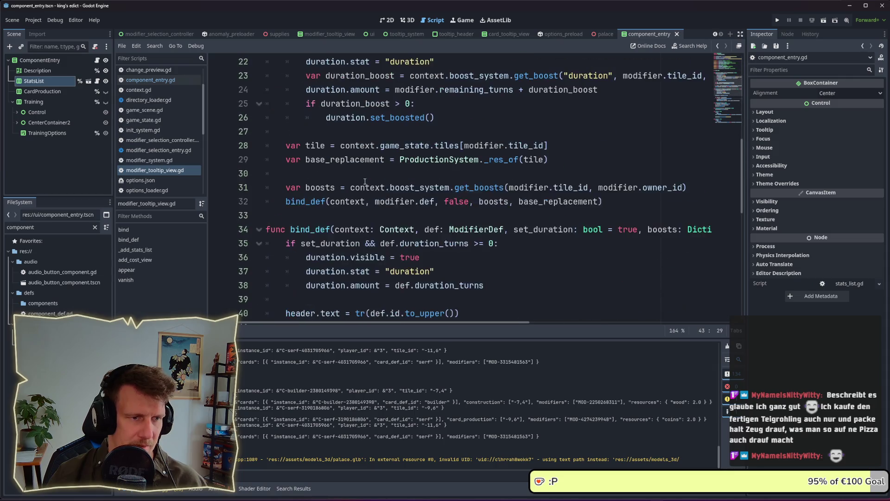
left_click(333, 171)
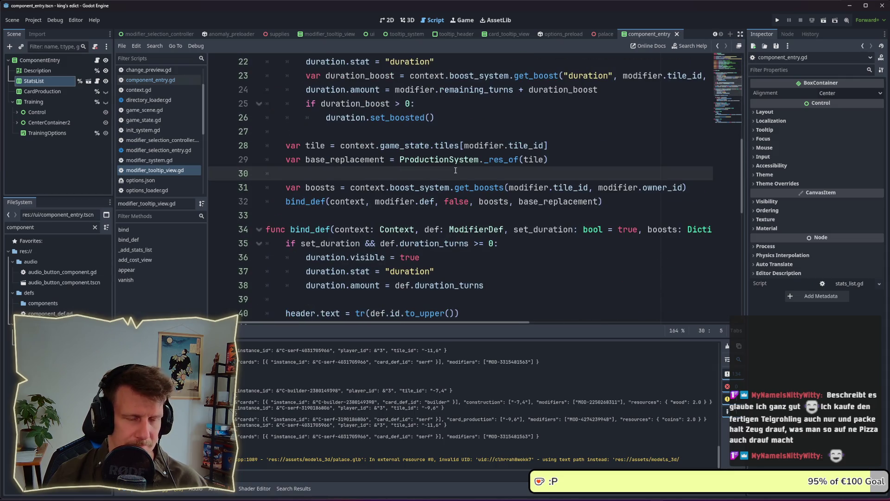
scroll(455, 170, "up", 3)
scroll(456, 171, "up", 4)
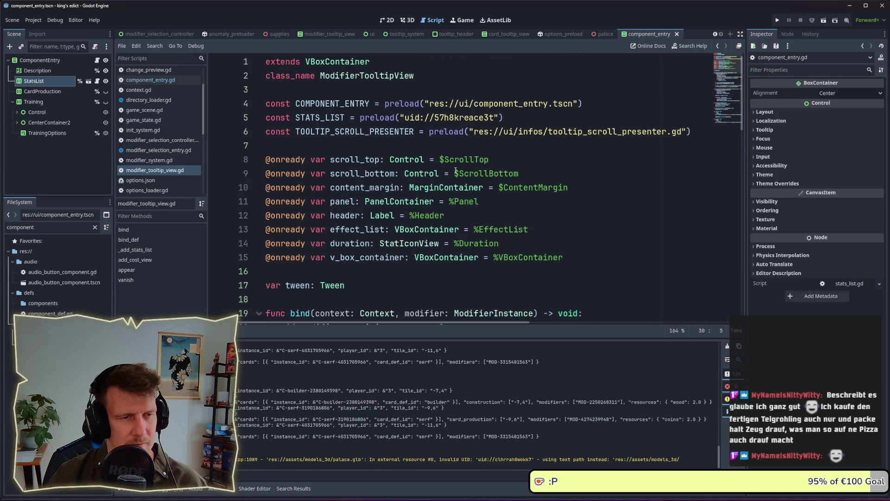
scroll(456, 170, "down", 5)
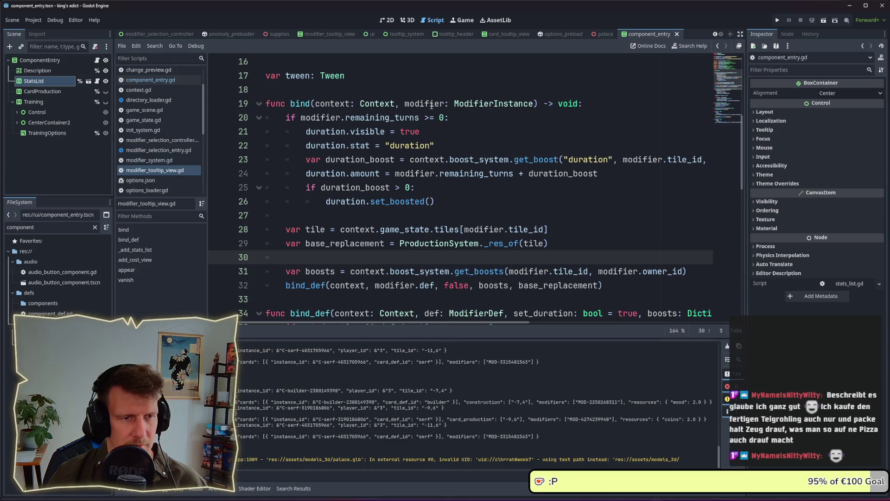
scroll(492, 189, "down", 1)
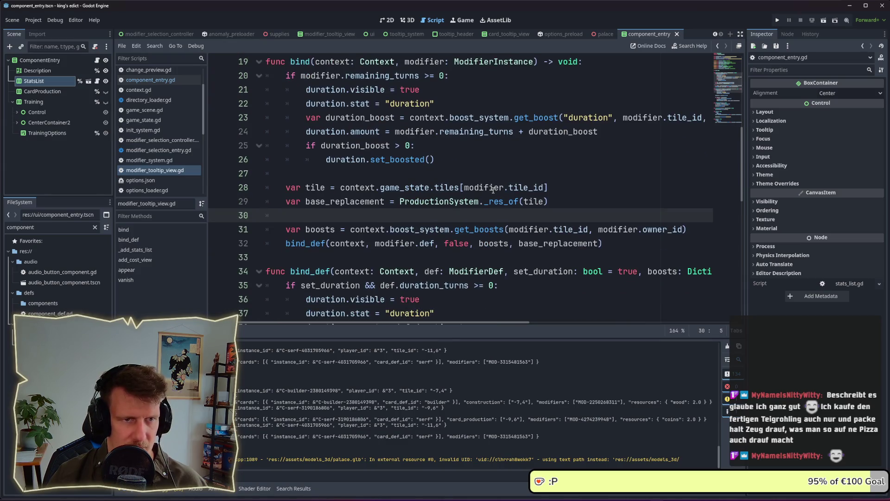
scroll(493, 189, "down", 2)
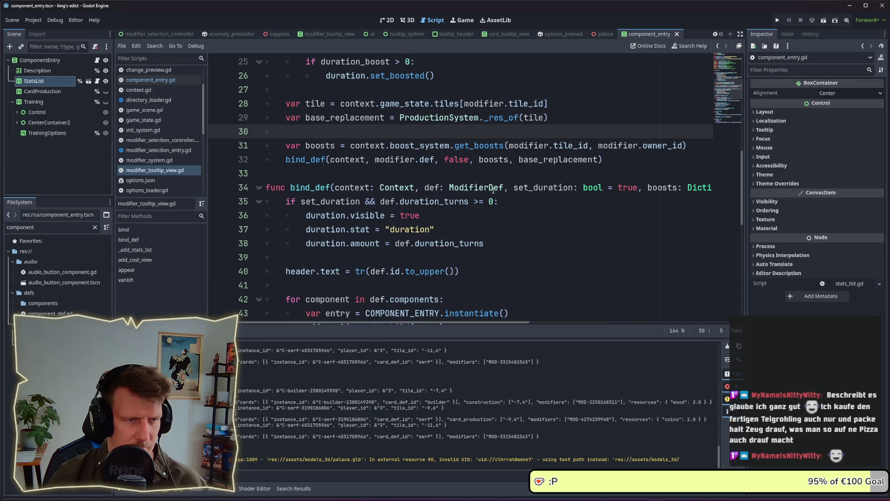
scroll(493, 189, "down", 7)
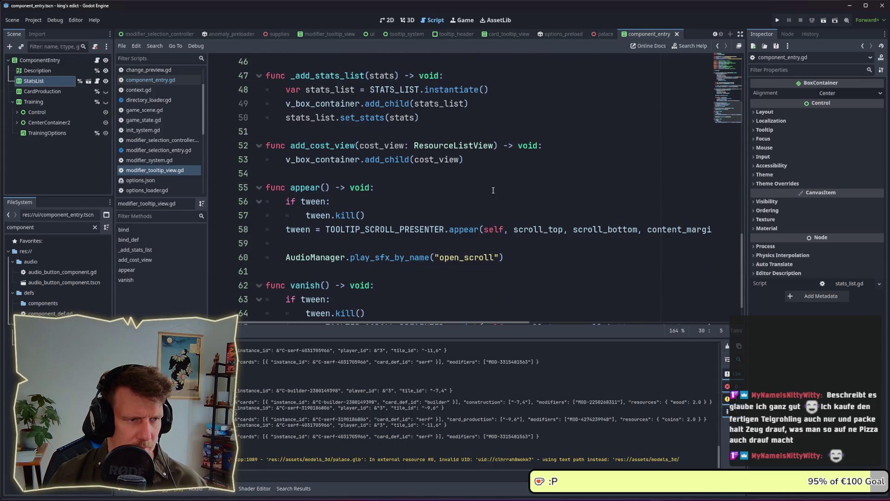
scroll(493, 190, "down", 1)
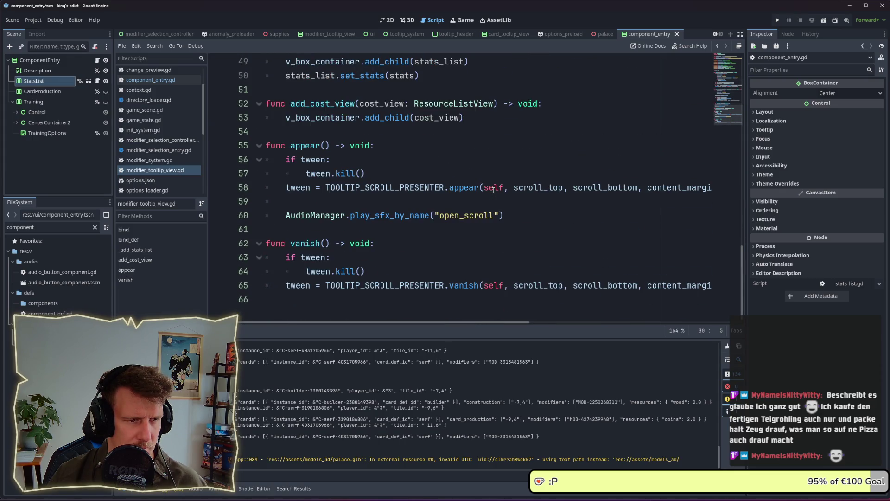
scroll(492, 189, "up", 12)
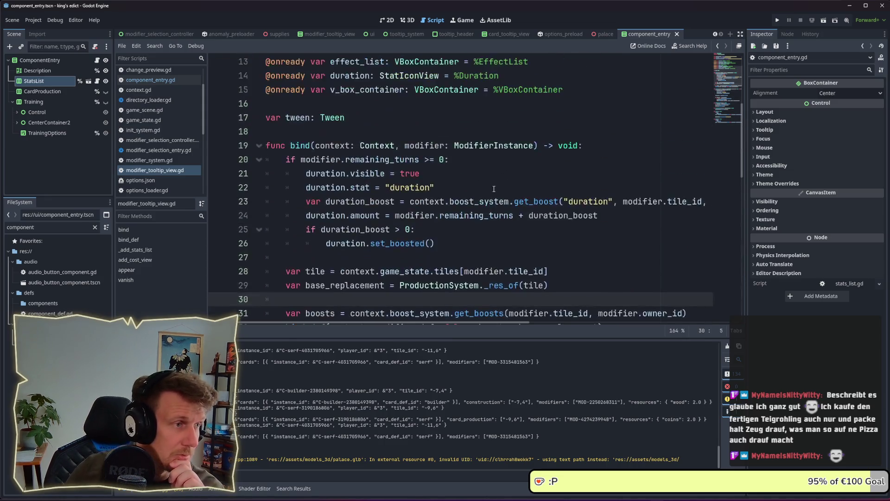
scroll(493, 189, "up", 4)
Inspect the ComponentEntry root node, COMPONENT_ENTRY, and def.id in the entry.bind call on line 45
left_click(47, 61)
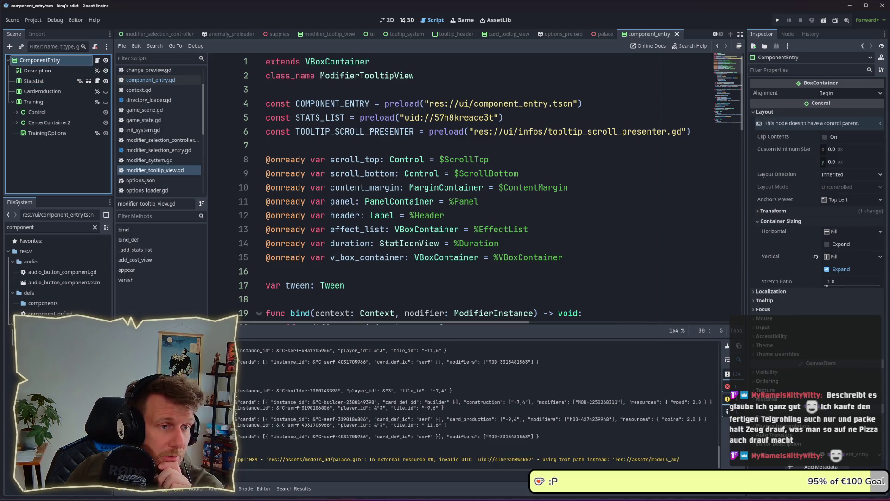
scroll(371, 131, "down", 3)
scroll(397, 204, "down", 1)
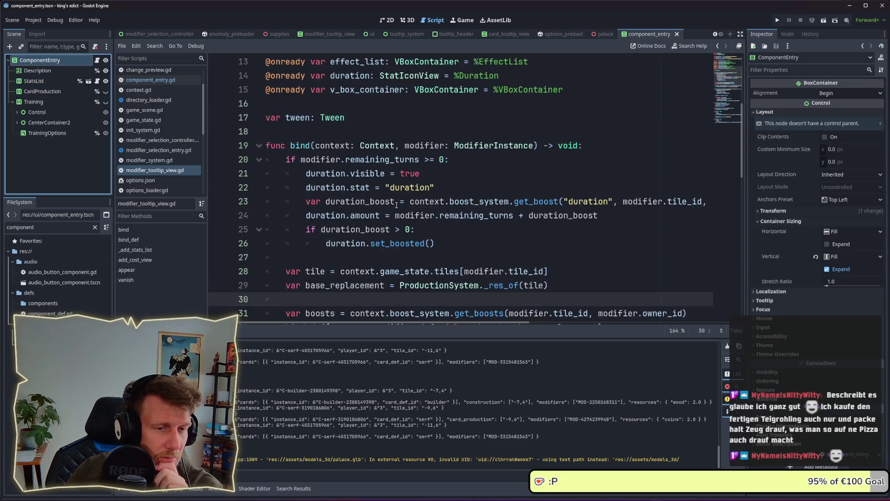
scroll(397, 204, "up", 4)
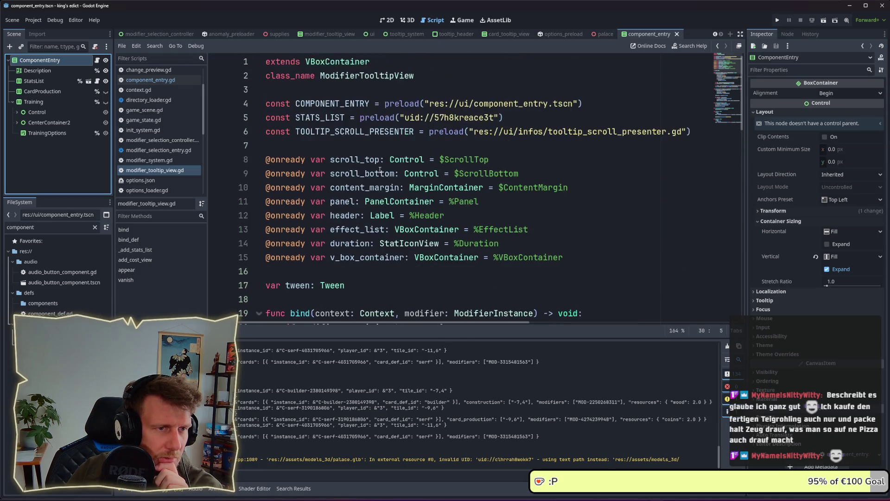
double_click(341, 103)
scroll(371, 139, "down", 10)
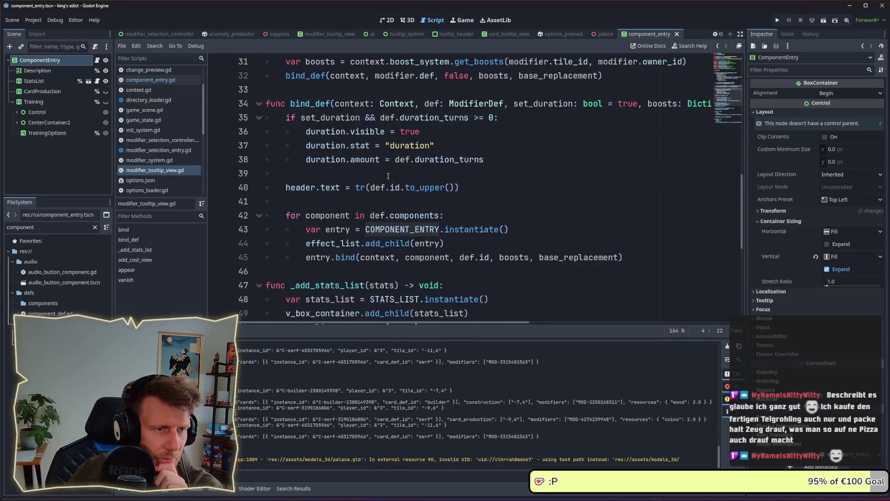
scroll(392, 182, "down", 2)
left_click(483, 173)
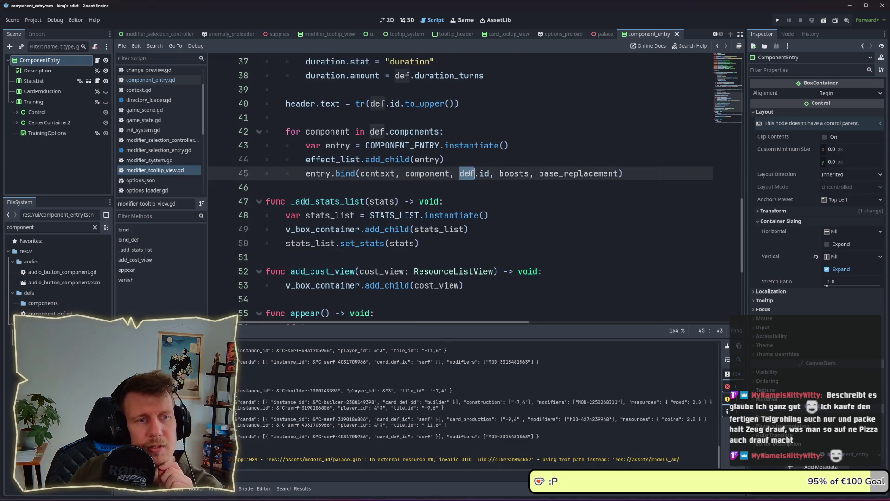
double_click(482, 173)
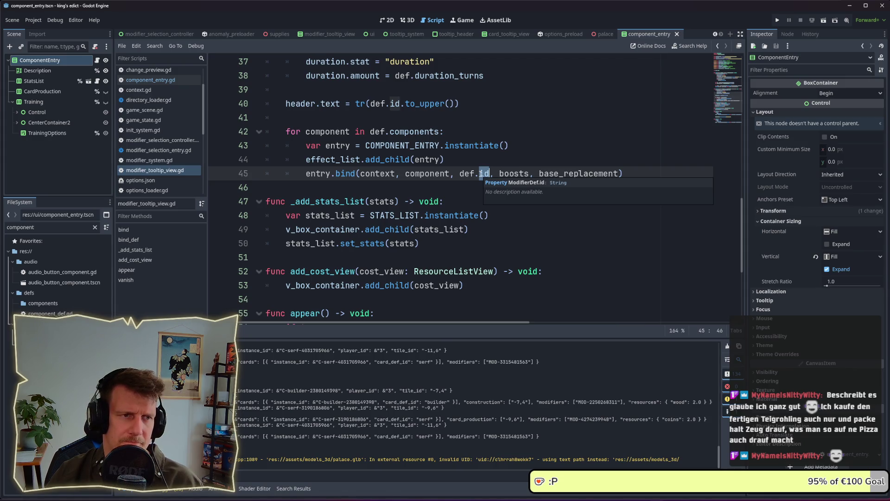
scroll(471, 175, "up", 1)
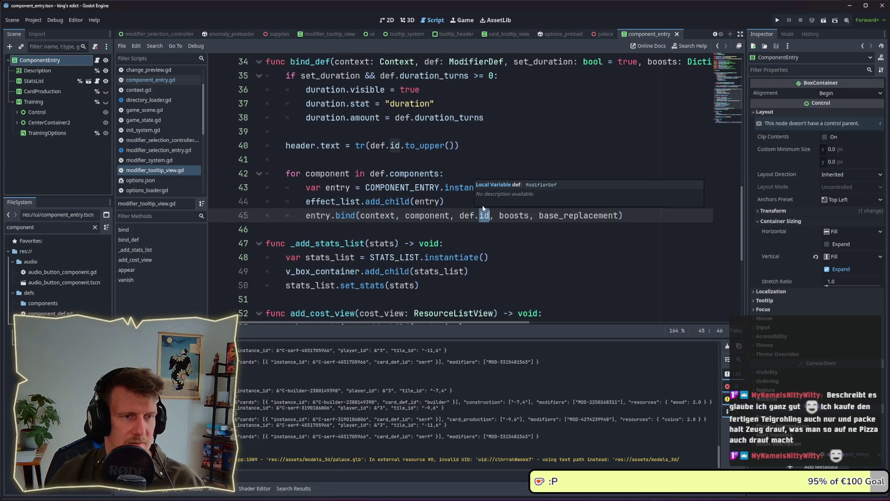
left_click_drag(462, 214, 490, 215)
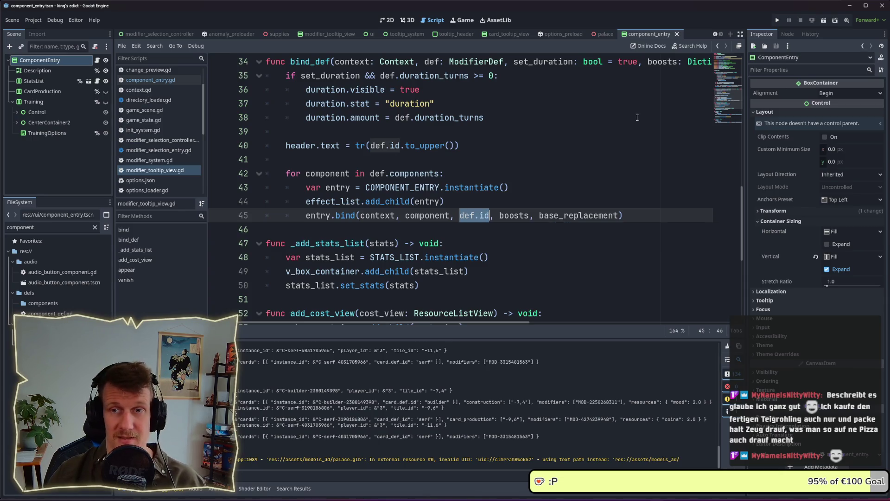
mouse_move(434, 185)
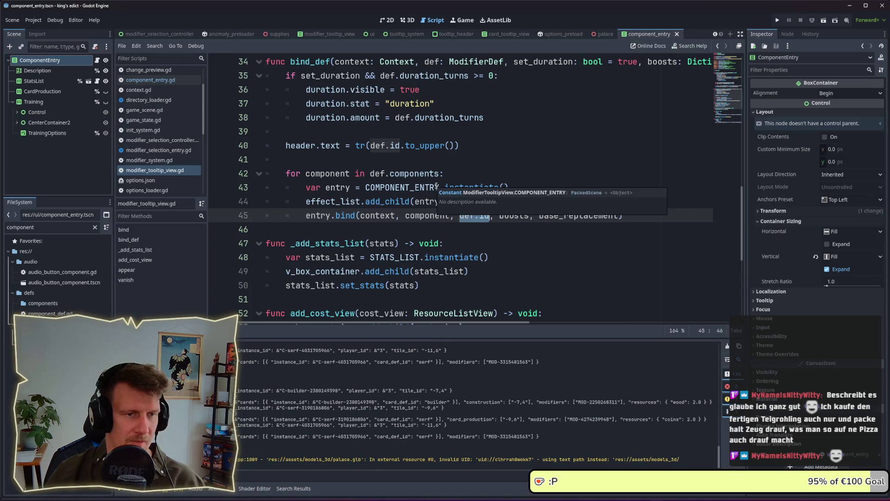
left_click(473, 174)
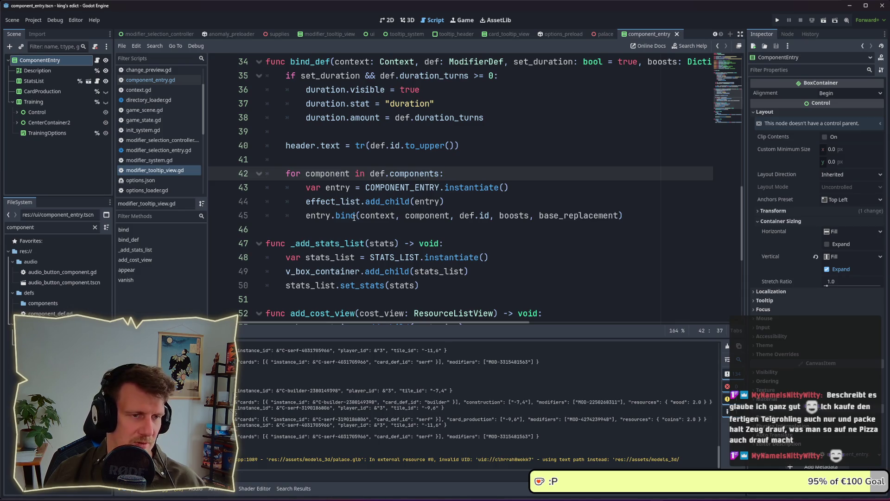
left_click(461, 195)
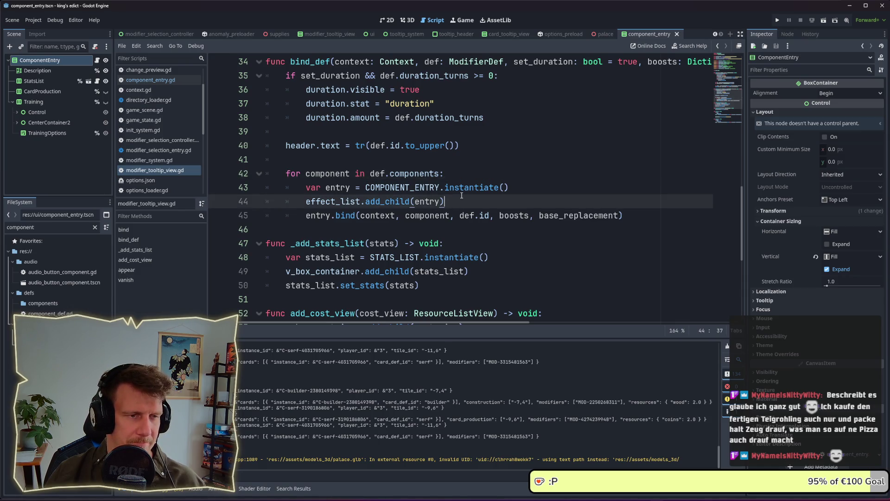
scroll(461, 195, "up", 1)
scroll(461, 195, "down", 2)
left_click(643, 174)
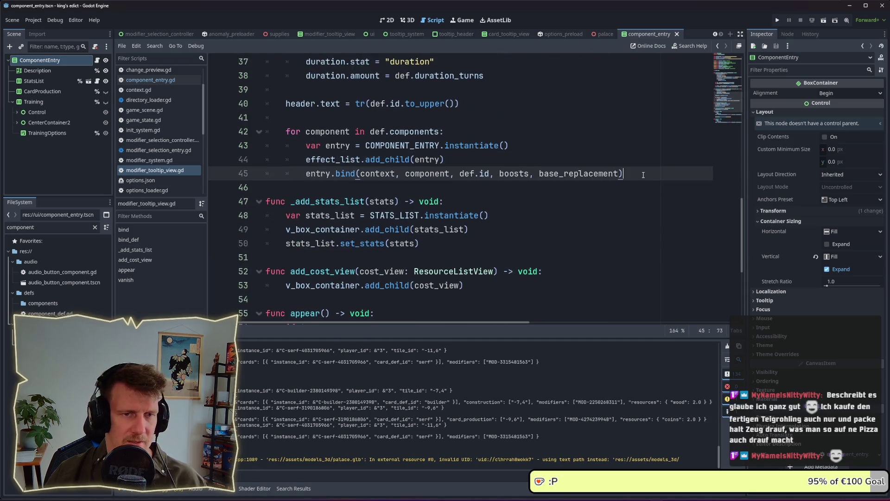
Start an 'if def.' condition below the component loop and check ModifierDef's fields
key("Return")
key("Return")
key("BackSpace")
type("i")
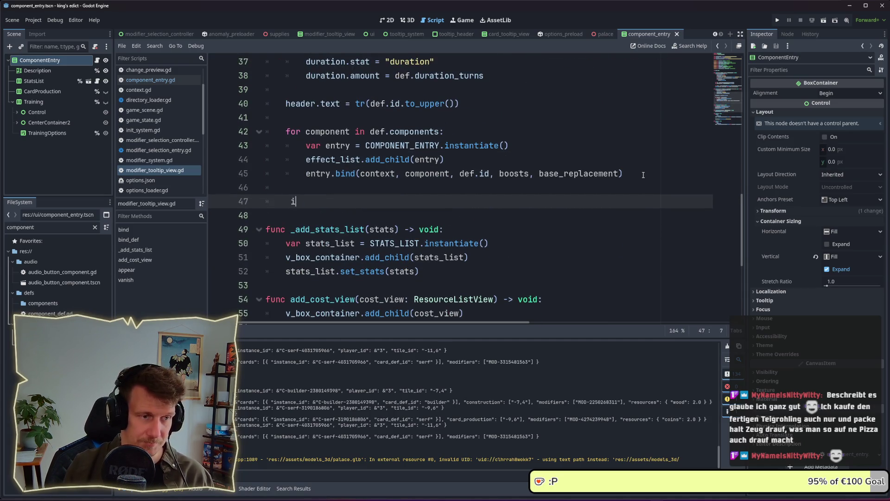
type("f com")
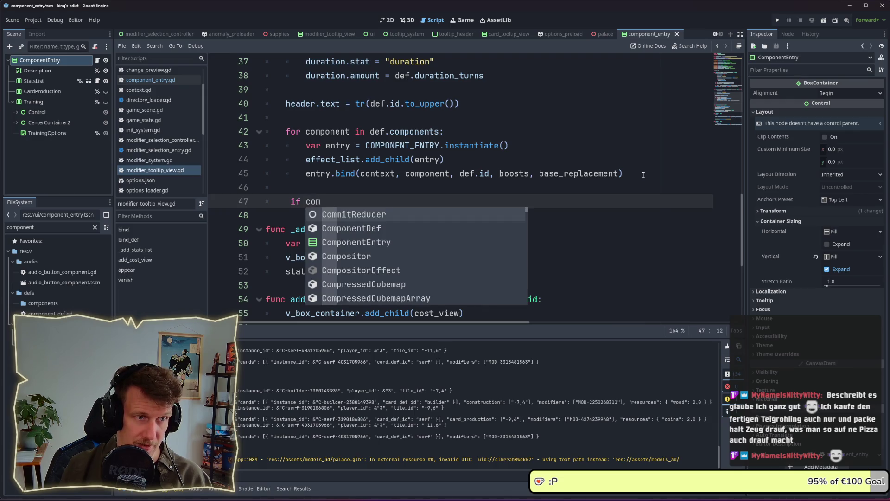
key("BackSpace")
key("BackSpace")
key("BackSpace")
type("def.")
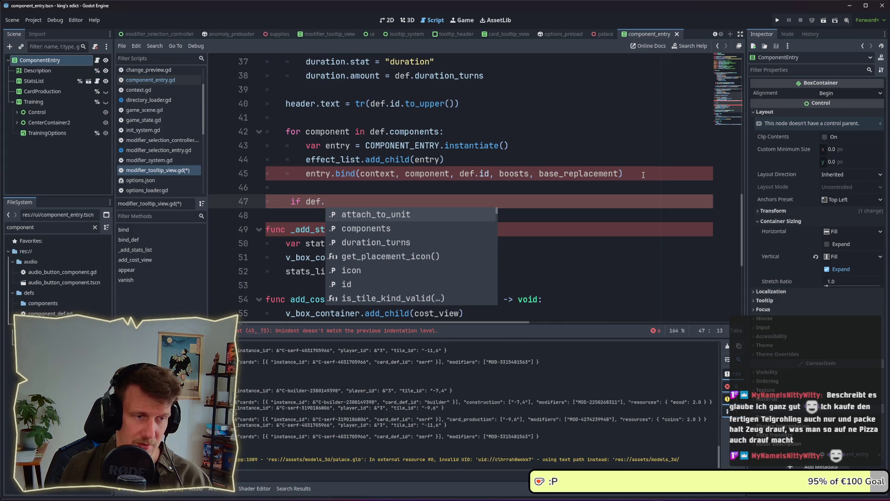
type("typ")
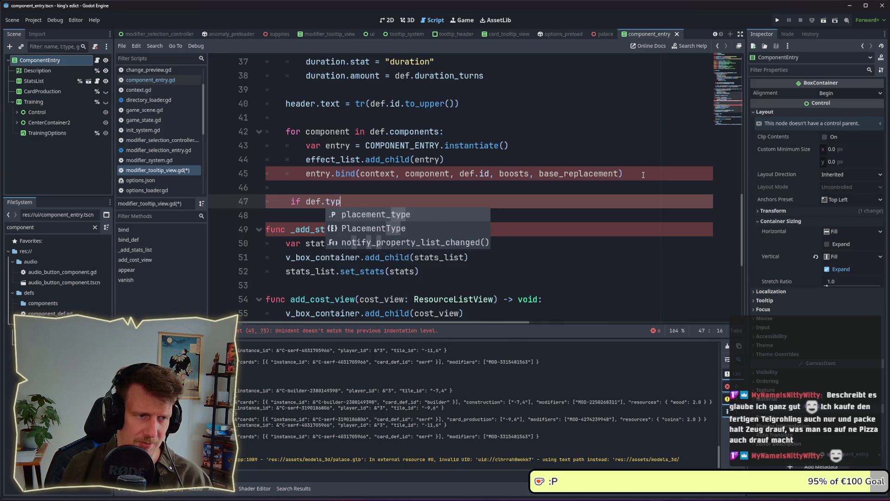
scroll(643, 175, "up", 3)
left_click(491, 187)
left_click(483, 148)
left_click(483, 148, "ctrl")
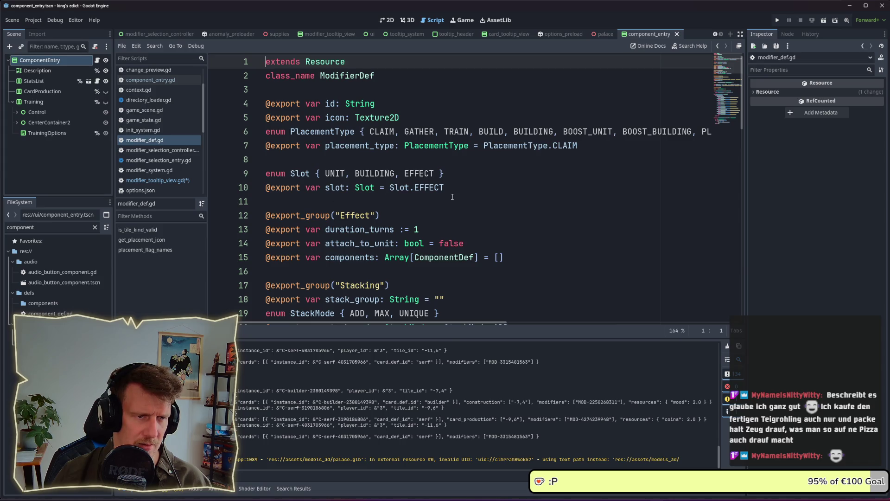
key("alt+Left")
scroll(341, 202, "down", 3)
Complete the condition as 'slot = ModifierDef.Slot.BUILDING:' and begin its indented body
type("slot")
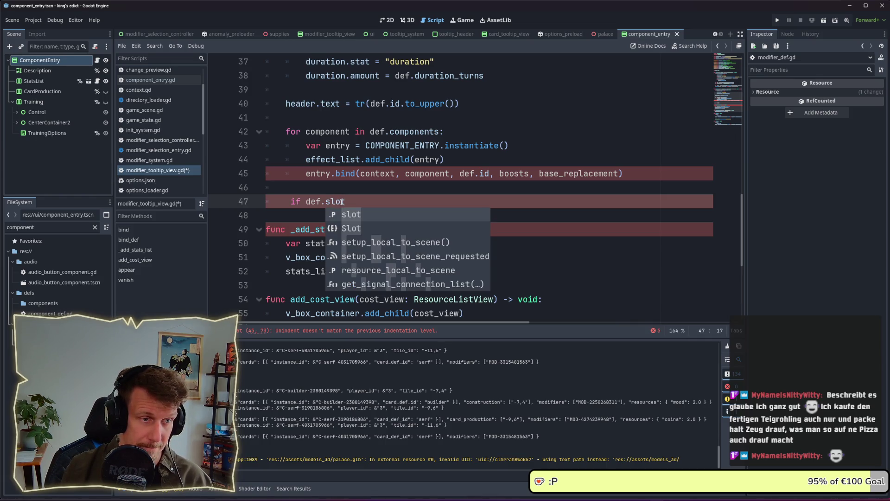
type(" = Mod")
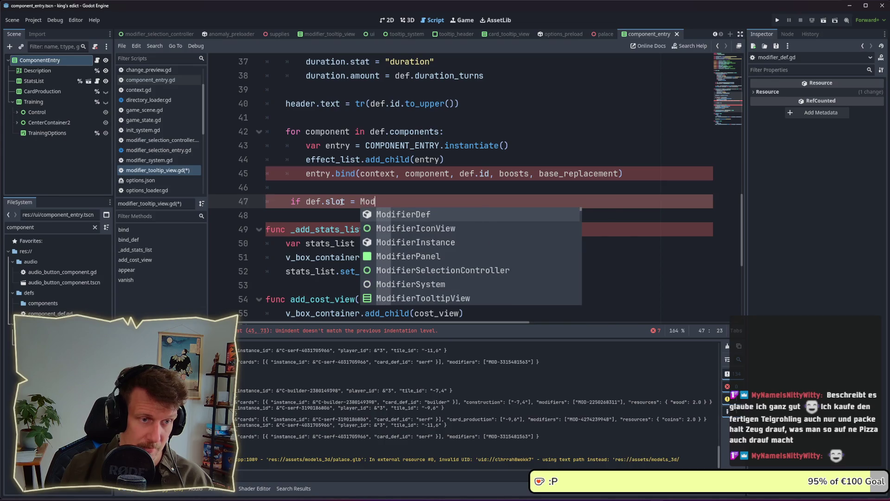
key("Return")
type(".Slot.B")
key("Return")
type(":")
key("Return")
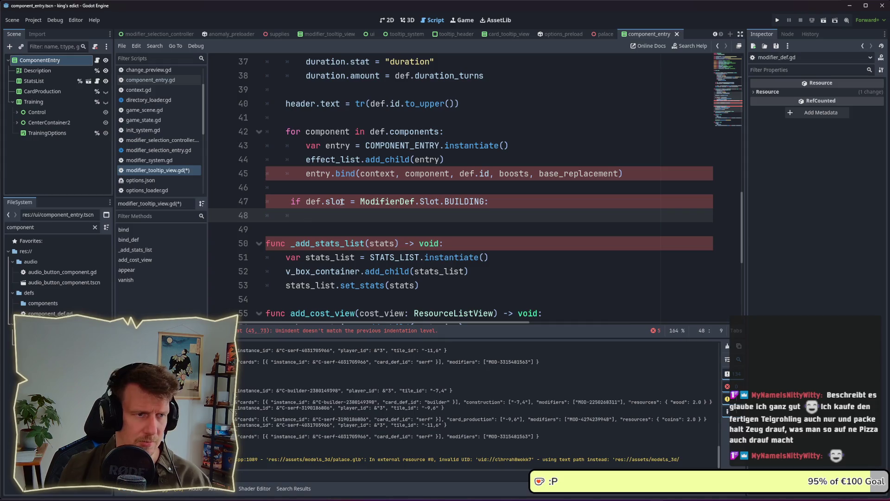
Copy the entry instantiation and add_child lines into the BUILDING if block
left_click_drag(509, 145, 306, 146)
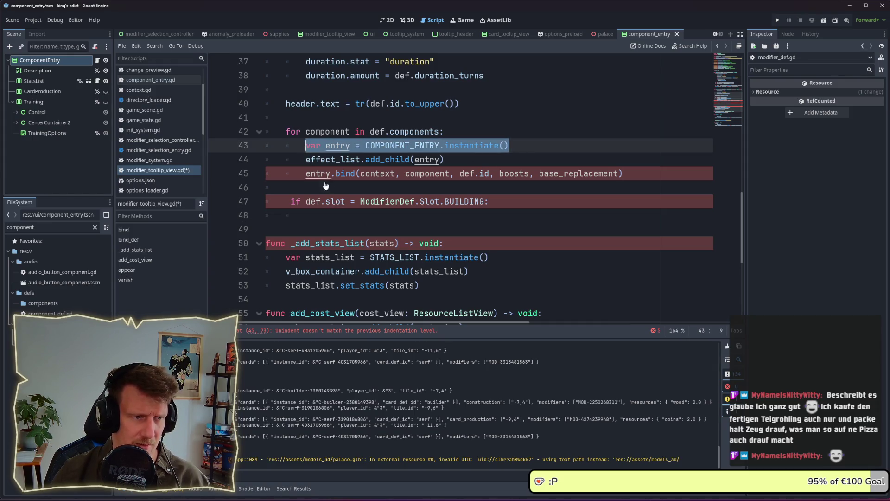
key("ctrl+c")
left_click(326, 215)
key("ctrl+v")
left_click_drag(444, 159, 306, 159)
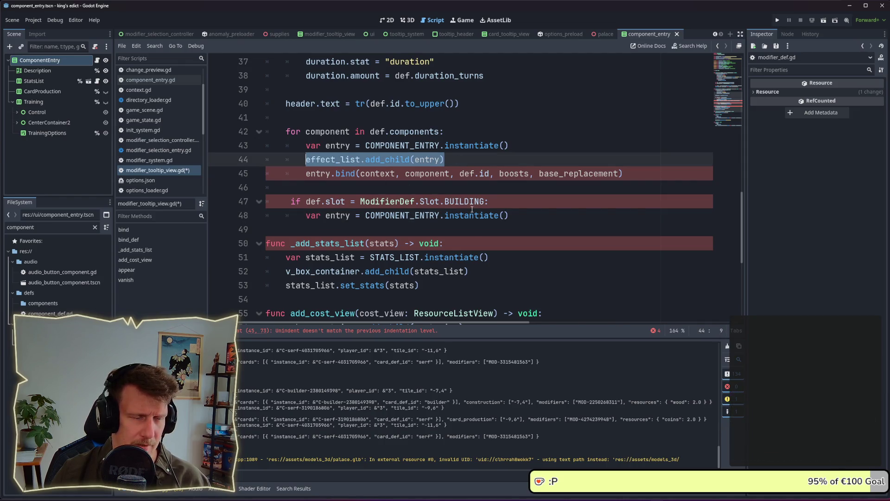
left_click(511, 216)
key("Return")
key("ctrl+v")
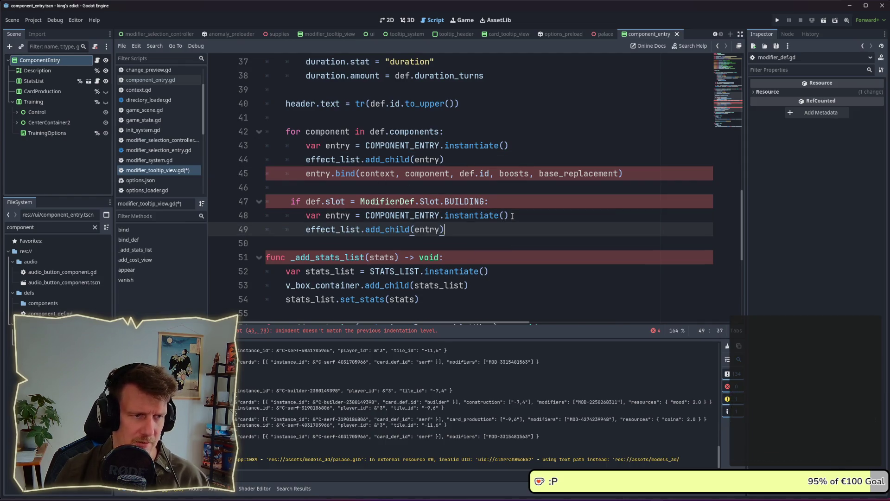
left_click(629, 178)
left_click(466, 227)
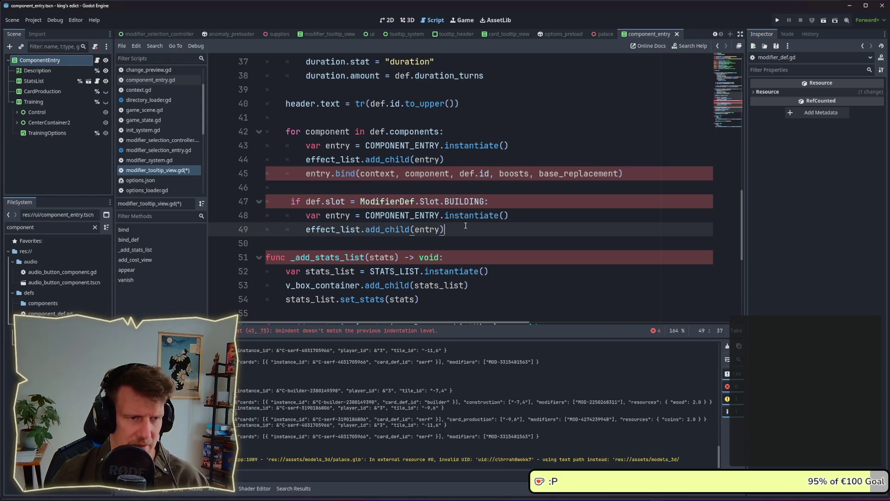
Add the call entry.bind_building(context, def.id) inside the if block
key("Return")
type("entry.bu")
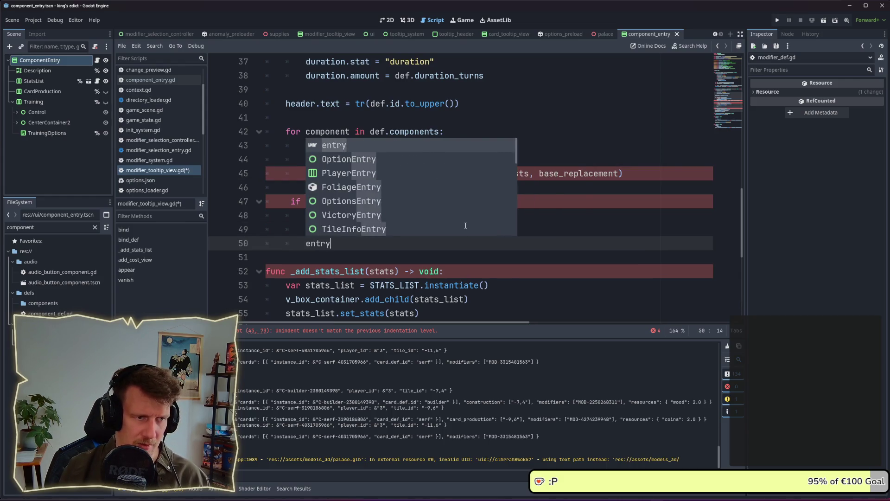
key("BackSpace")
type("ind")
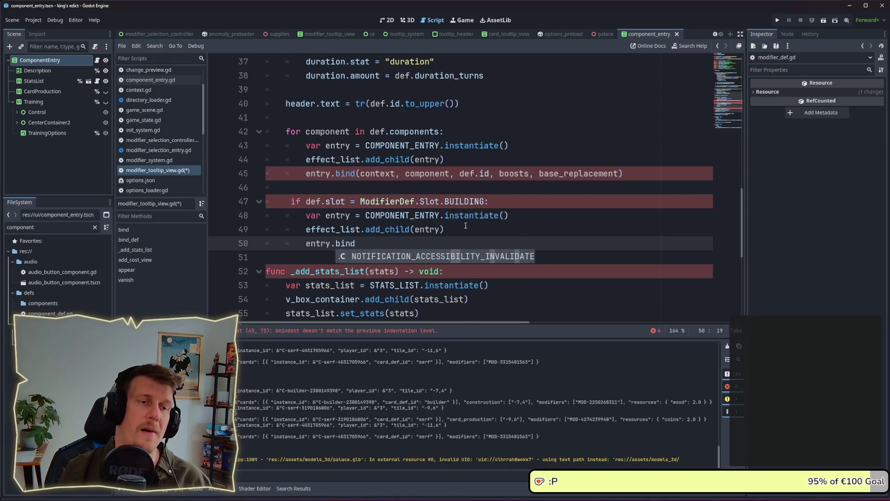
type("_b")
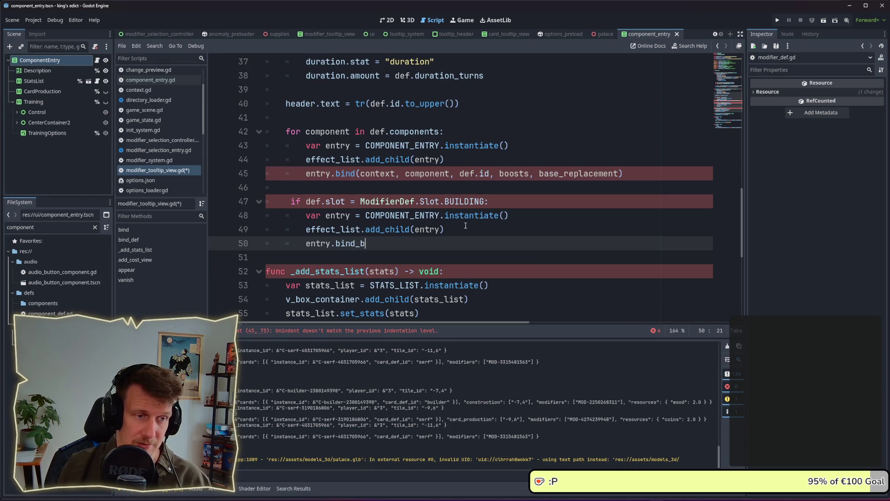
type("uilding(co")
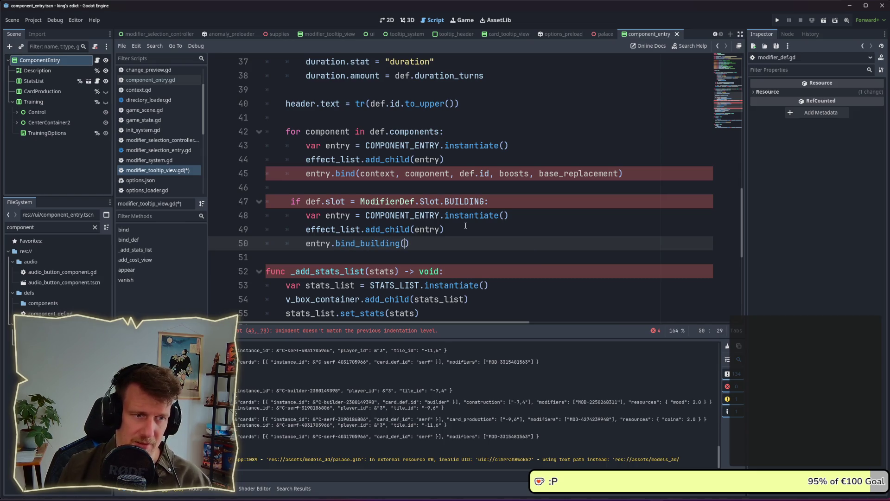
type("ntext, ")
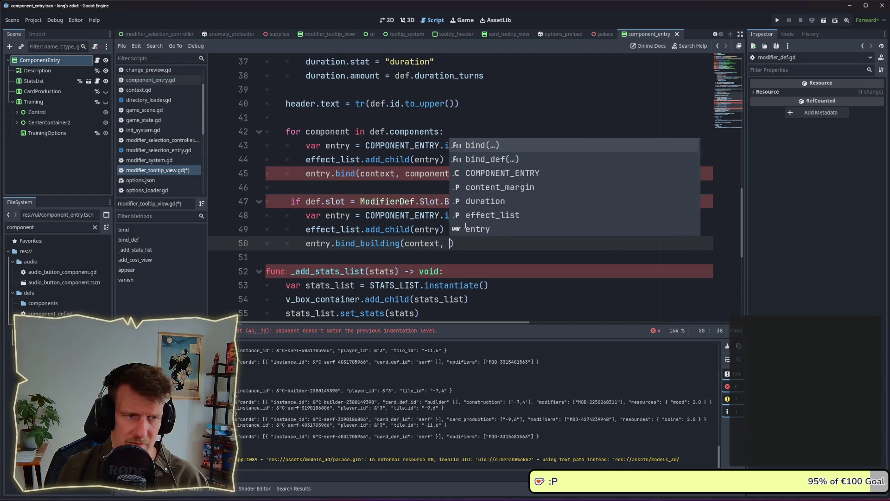
type("con")
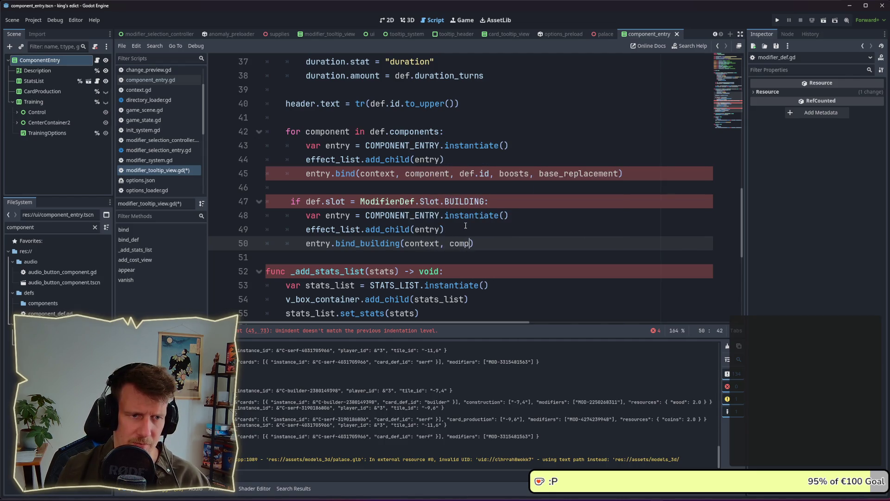
key("BackSpace")
key("BackSpace")
key("BackSpace")
type("def.id")
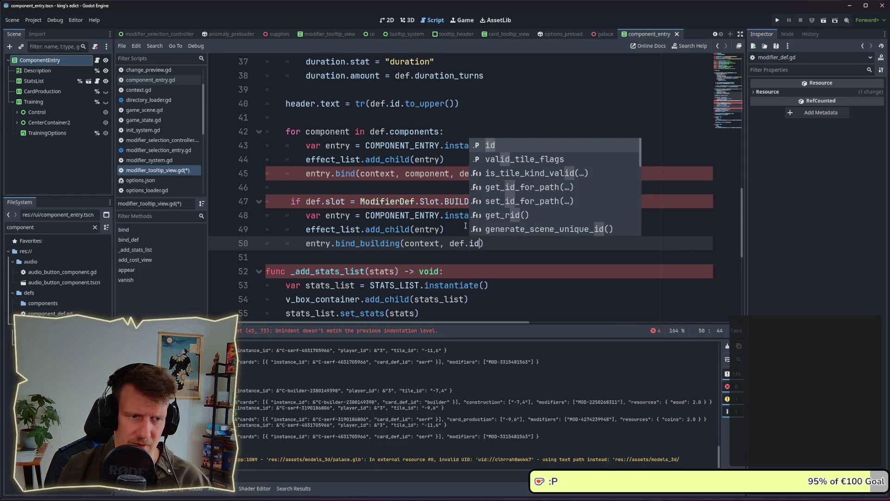
left_click(483, 232)
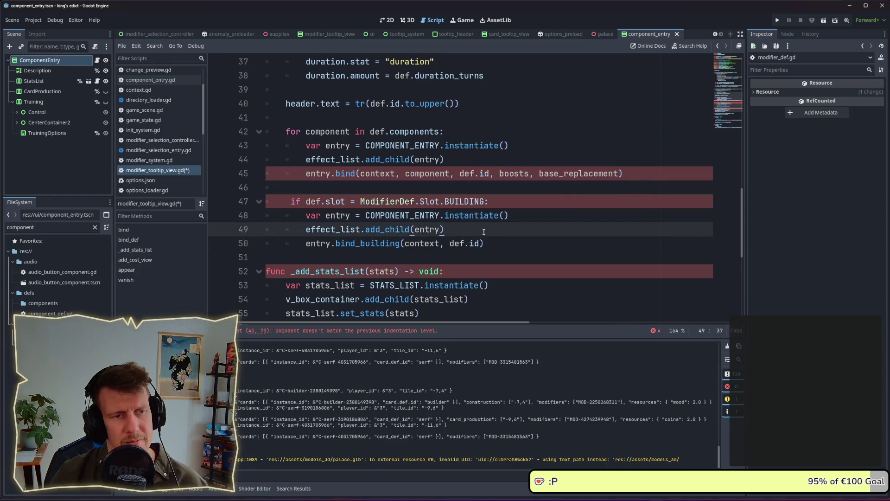
Fix the if line's indentation, change '=' to '==', and save the script
left_click(326, 201)
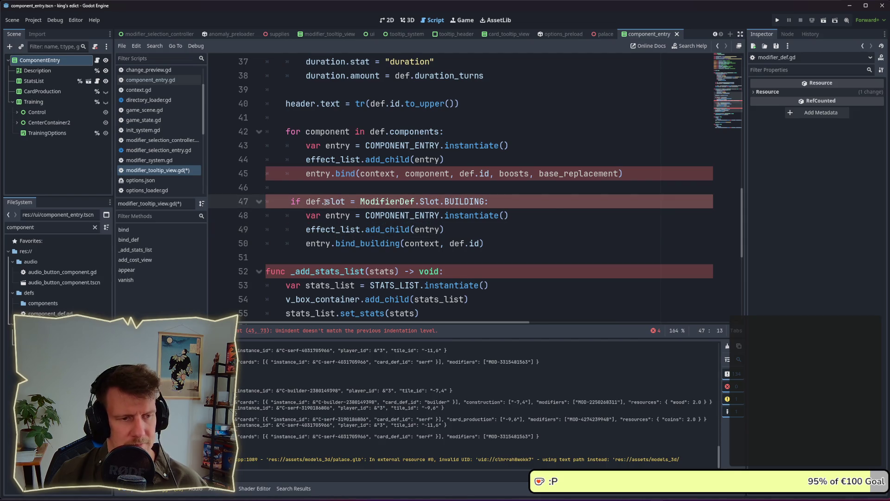
left_click(289, 201)
key("BackSpace")
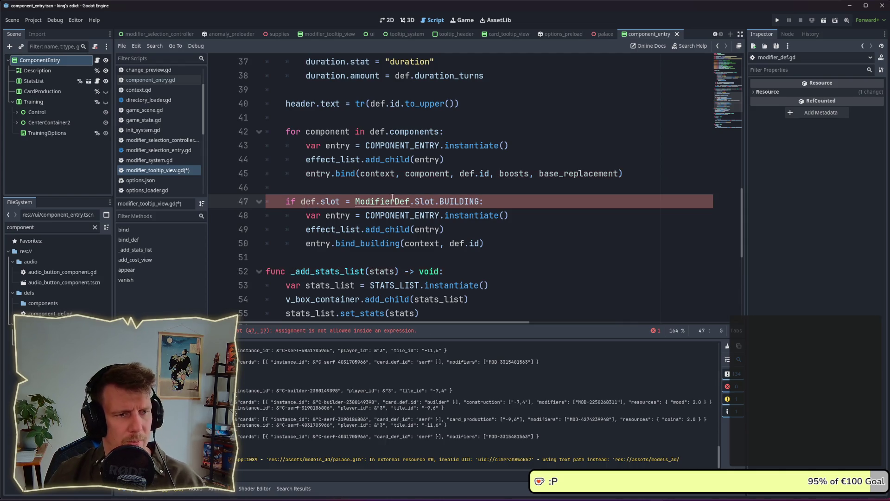
key("ctrl+s")
left_click(441, 189)
left_click(354, 201)
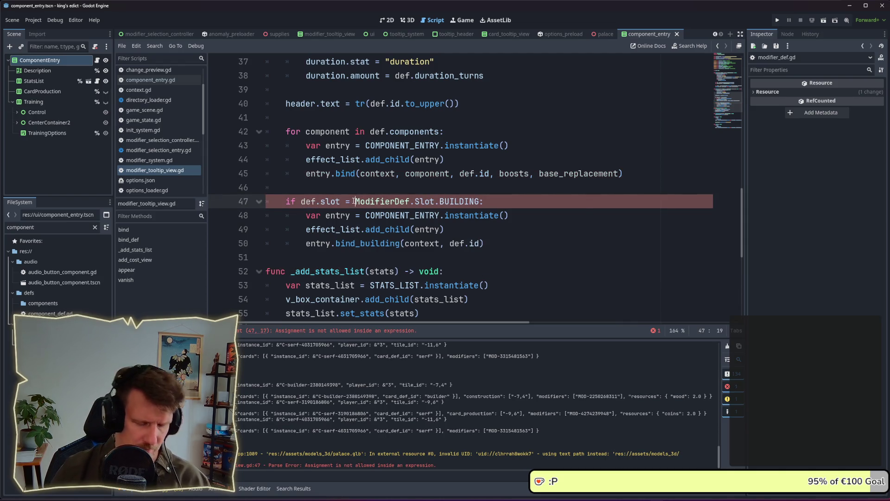
type("=")
left_click(352, 187)
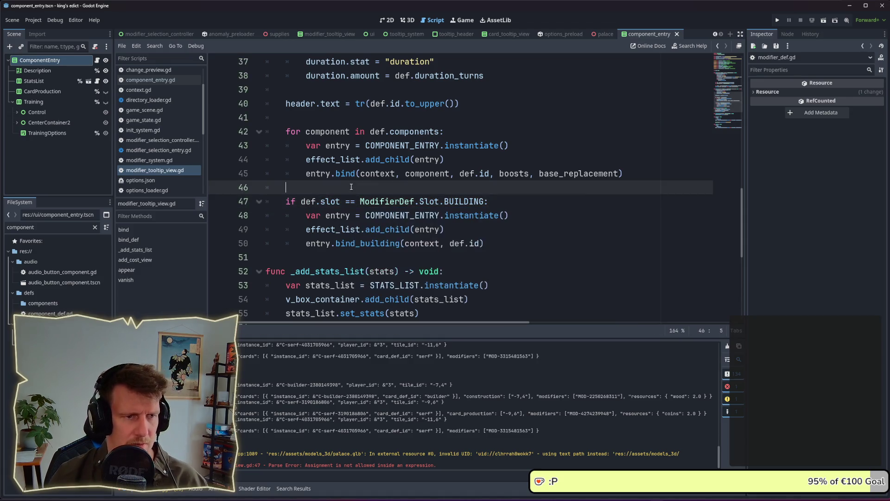
left_click(147, 81)
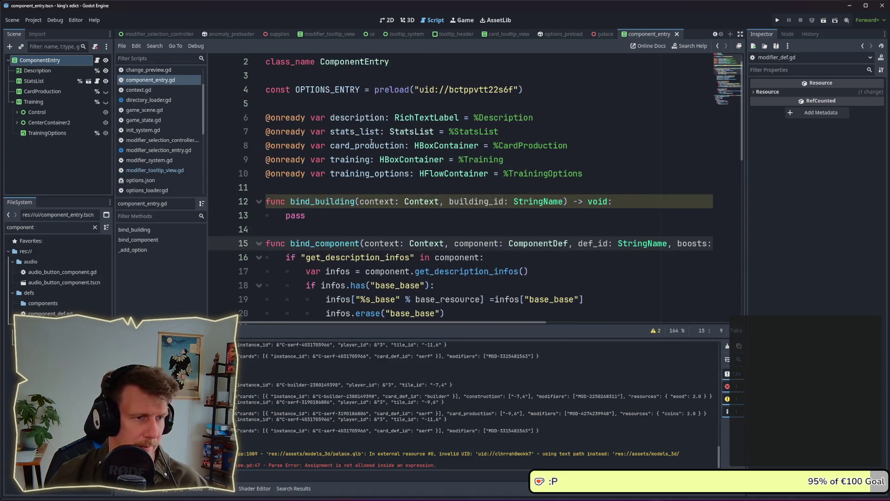
left_click(560, 210)
scroll(425, 203, "down", 1)
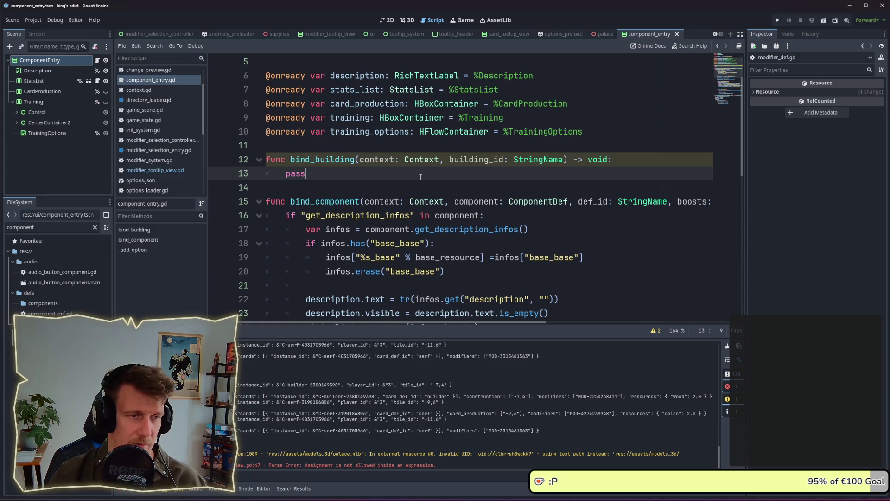
scroll(419, 177, "down", 2)
scroll(417, 178, "down", 4)
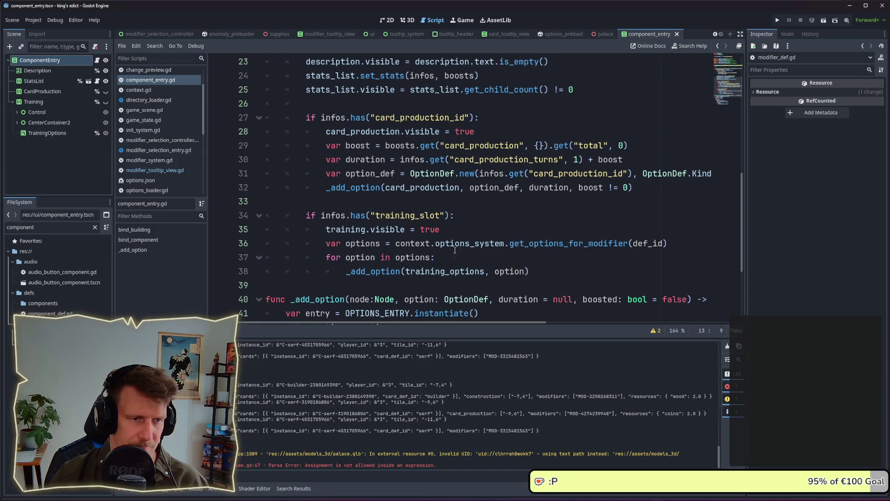
mouse_move(533, 271)
left_mouse_down()
mouse_move(341, 259)
mouse_move(339, 230)
left_mouse_up()
scroll(339, 231, "down", 1)
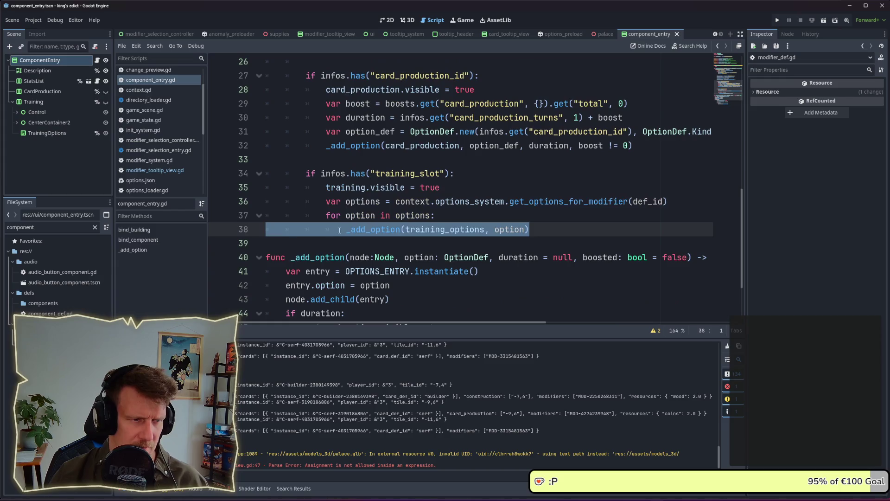
mouse_move(530, 229)
left_mouse_down()
mouse_move(294, 216)
mouse_move(244, 187)
left_mouse_up()
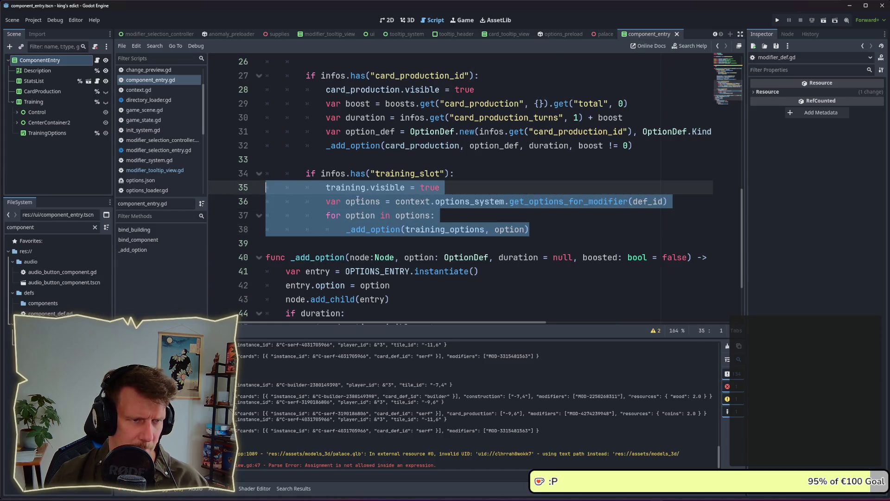
scroll(358, 199, "up", 4)
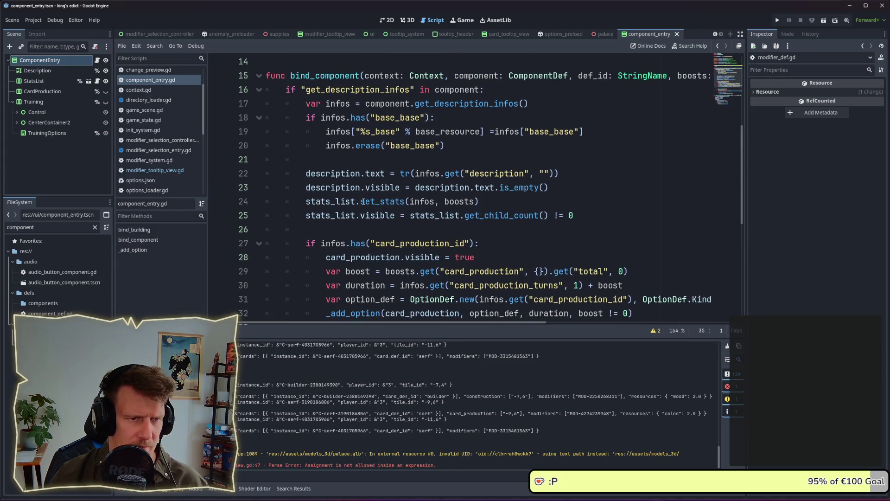
scroll(363, 201, "down", 1)
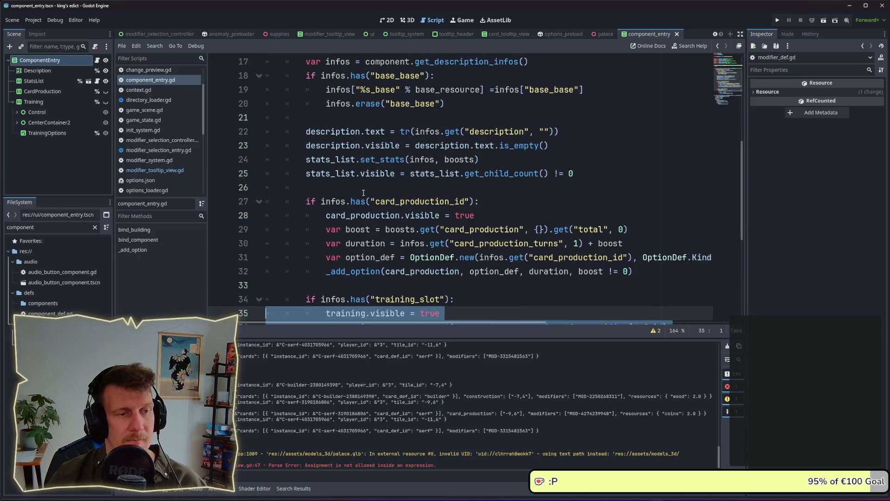
scroll(363, 192, "up", 1)
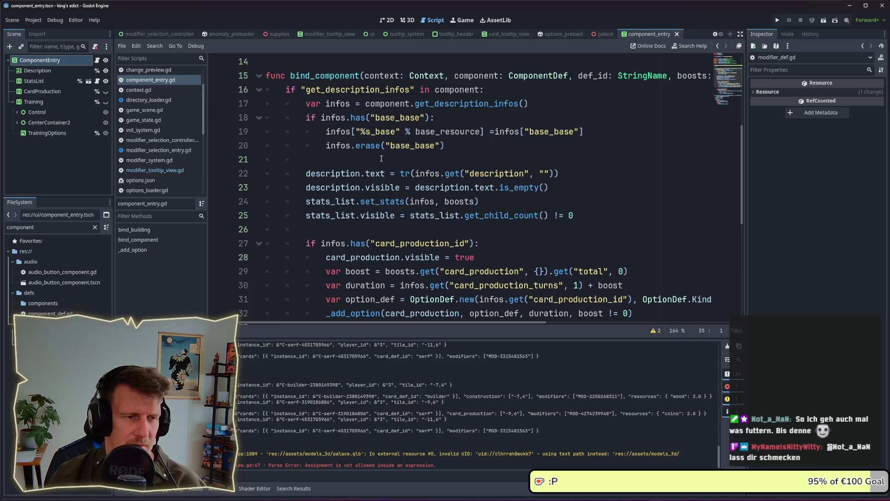
scroll(381, 158, "down", 5)
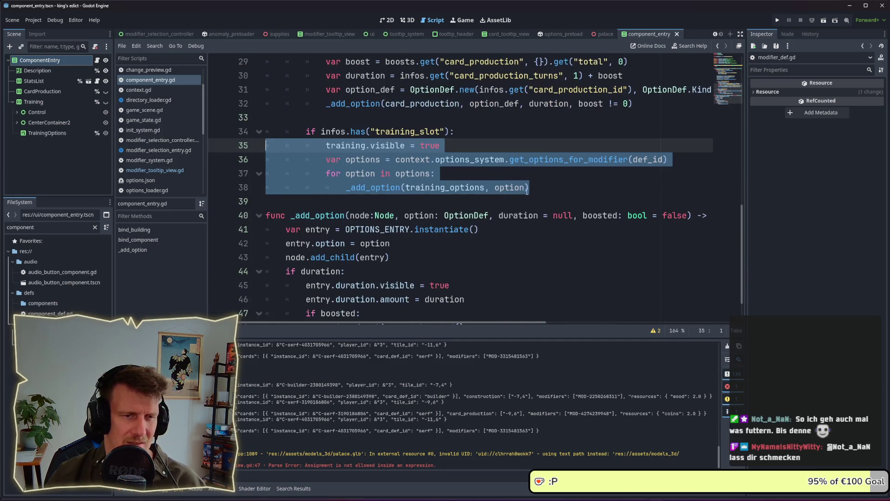
scroll(407, 169, "up", 9)
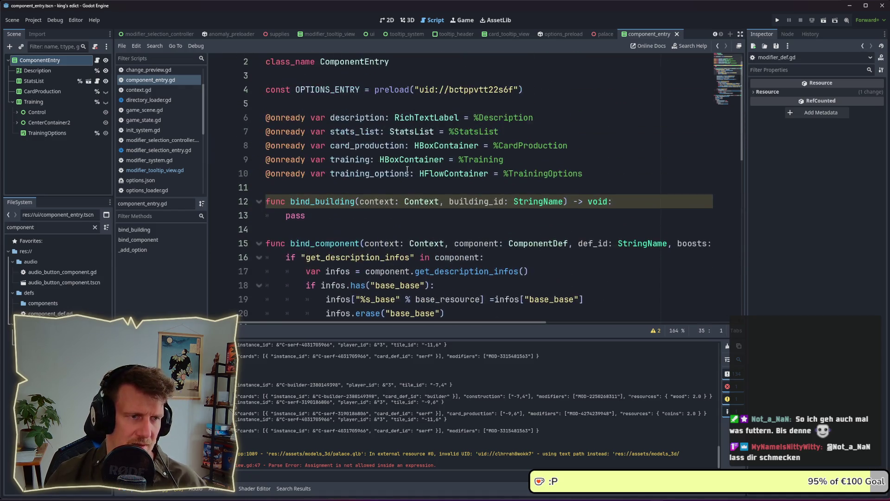
Replace pass in bind_building with the copied training lines and fix their indentation
double_click(302, 216)
key("ctrl+v")
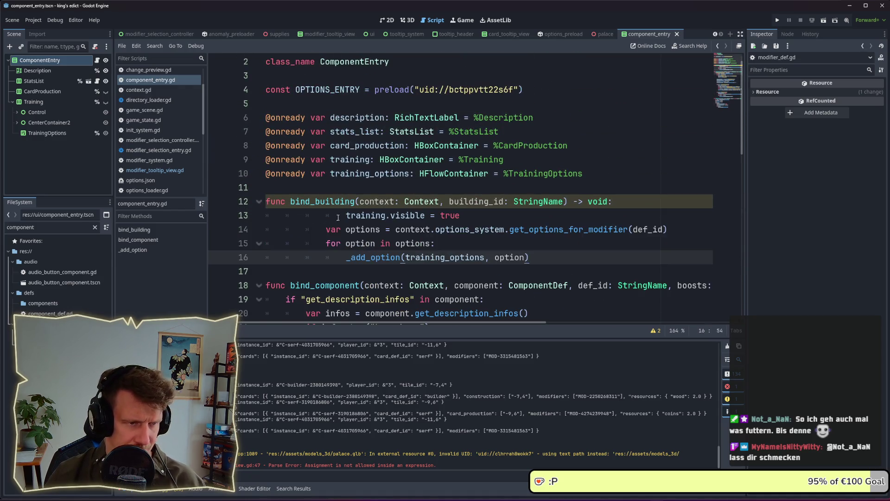
left_click(338, 217)
key("BackSpace")
key("BackSpace")
key("BackSpace")
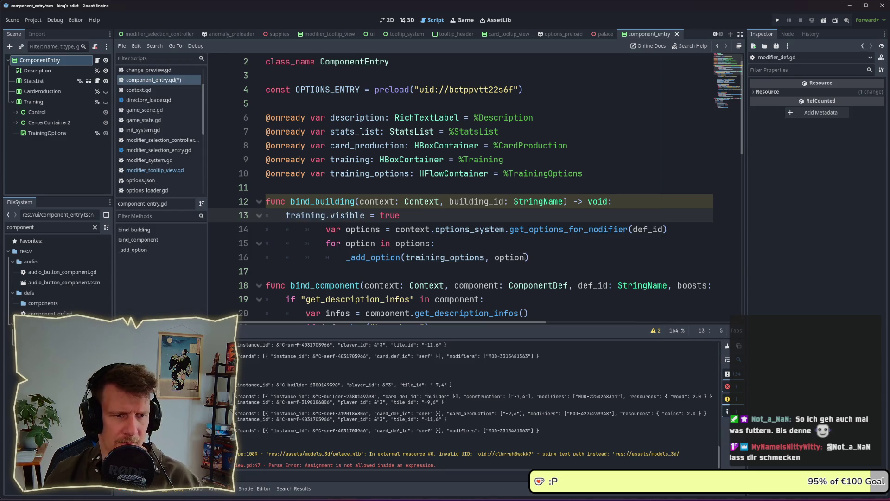
left_click_drag(525, 257, 260, 229)
key("shift+Tab")
key("shift+Tab")
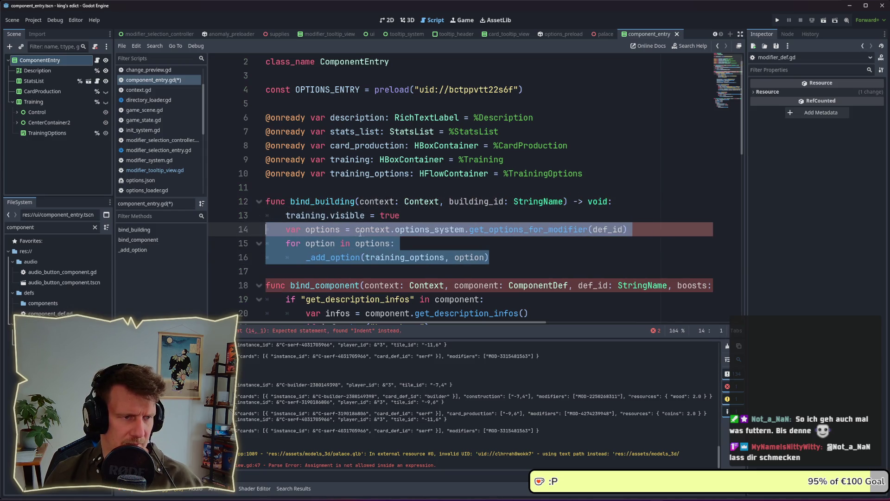
left_click(463, 200)
key("ctrl+s")
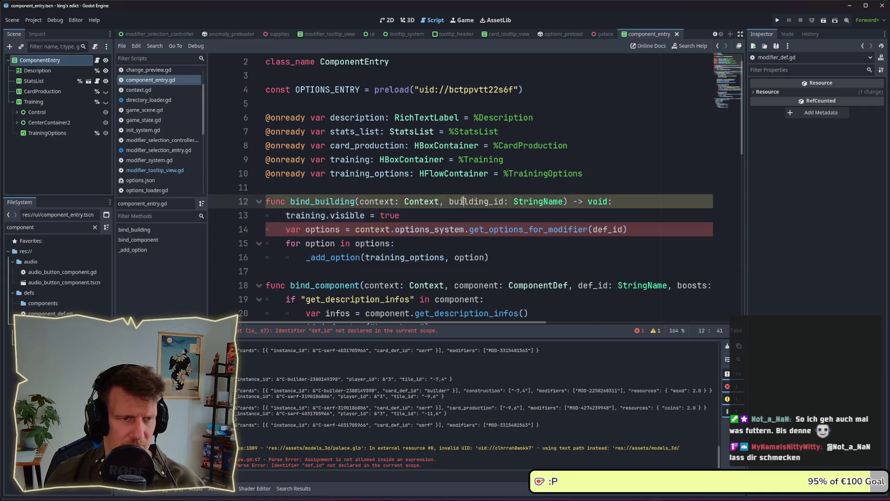
Swap def_id for building_id in the options lookup, save, and check get_options_for_modifier's definition
double_click(463, 201)
key("ctrl+c")
double_click(617, 228)
key("ctrl+v")
key("ctrl+s")
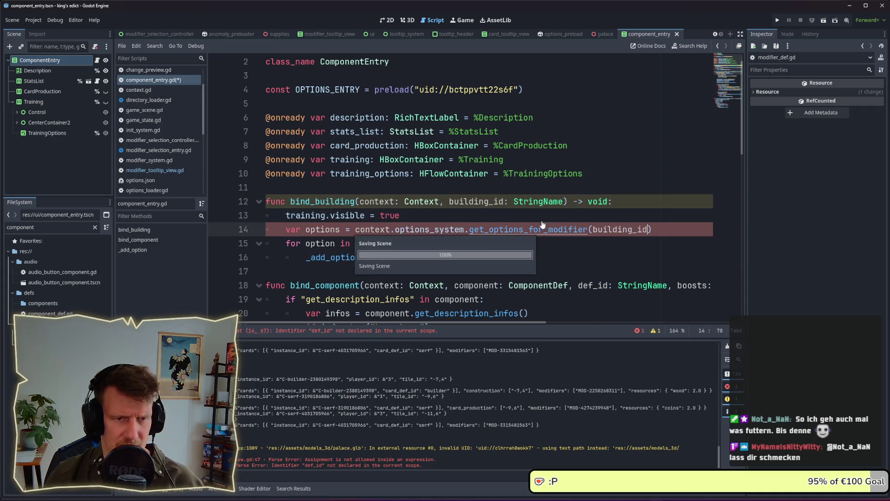
left_click(493, 214)
key("ctrl+s")
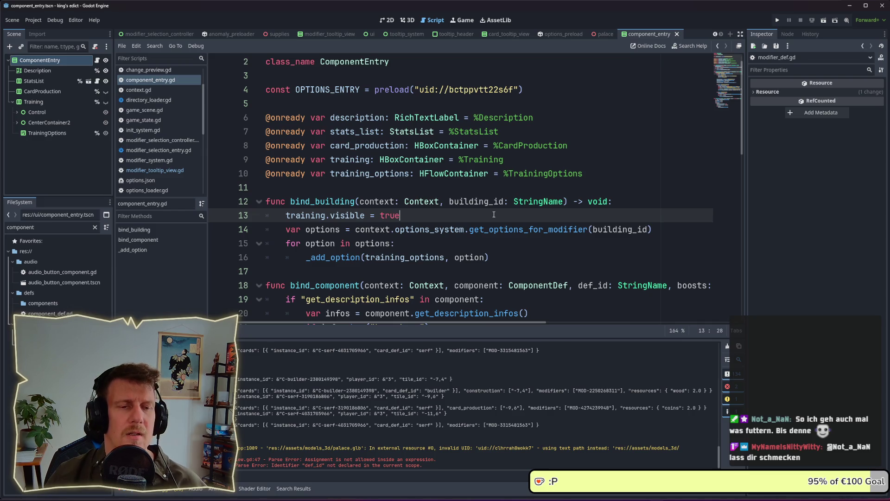
left_click(523, 230, "ctrl")
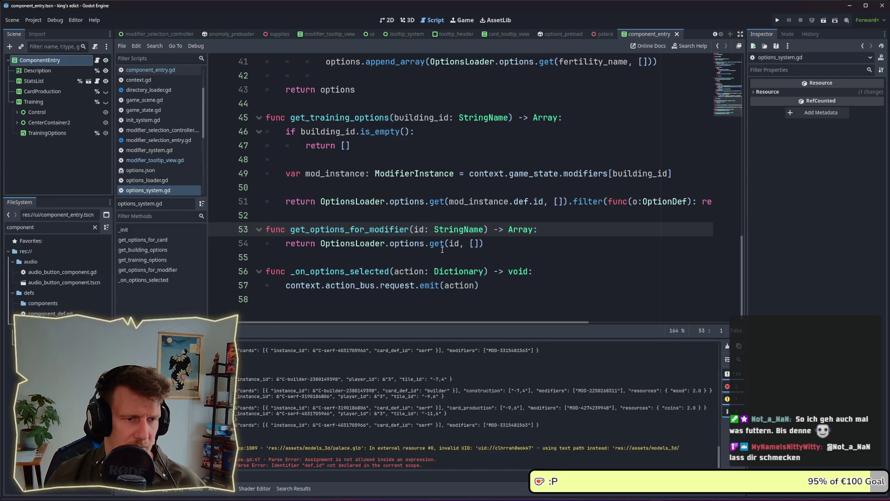
mouse_move(442, 250)
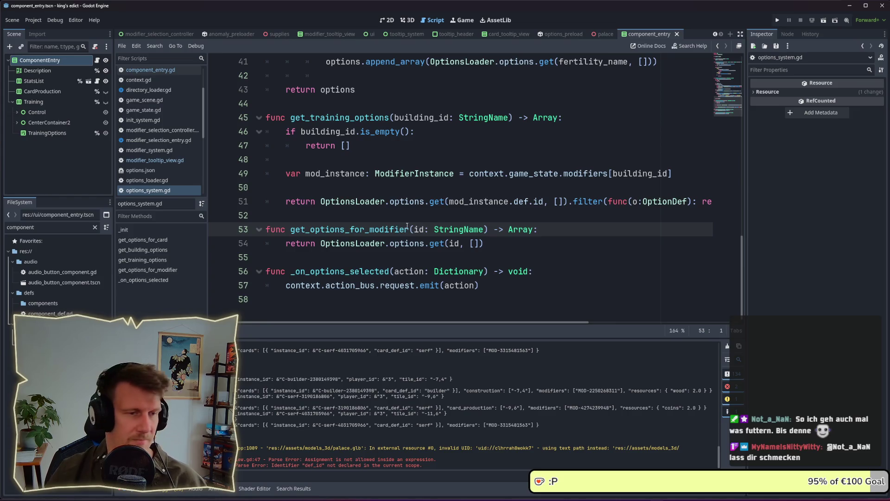
key("alt+Left")
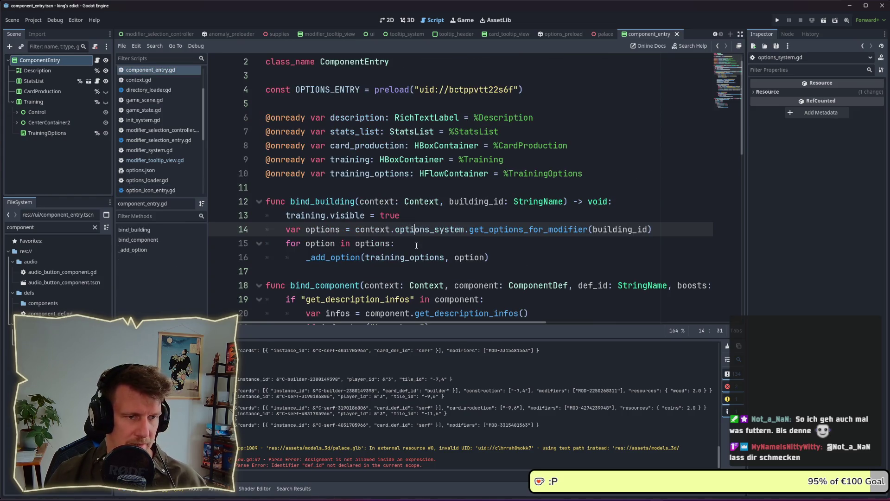
Select the old training_slot block, lines 37–41, in bind_component
left_click(417, 245)
scroll(372, 193, "down", 1)
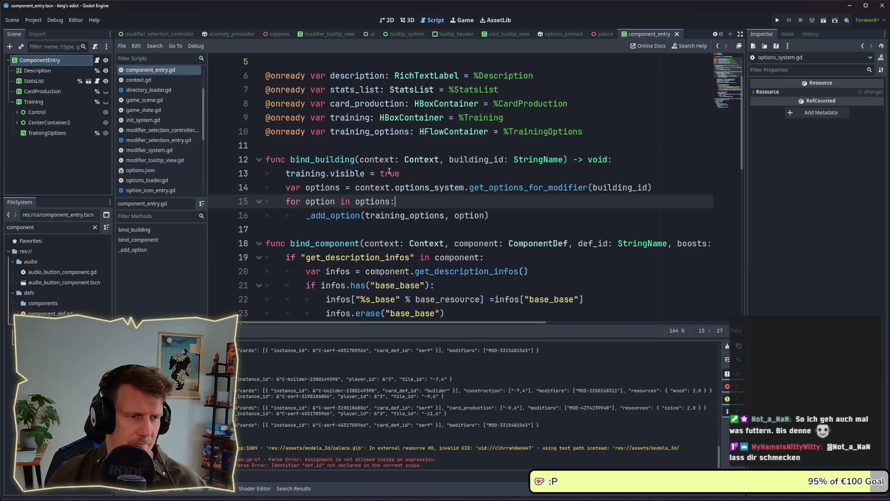
left_click(140, 73)
scroll(340, 174, "down", 9)
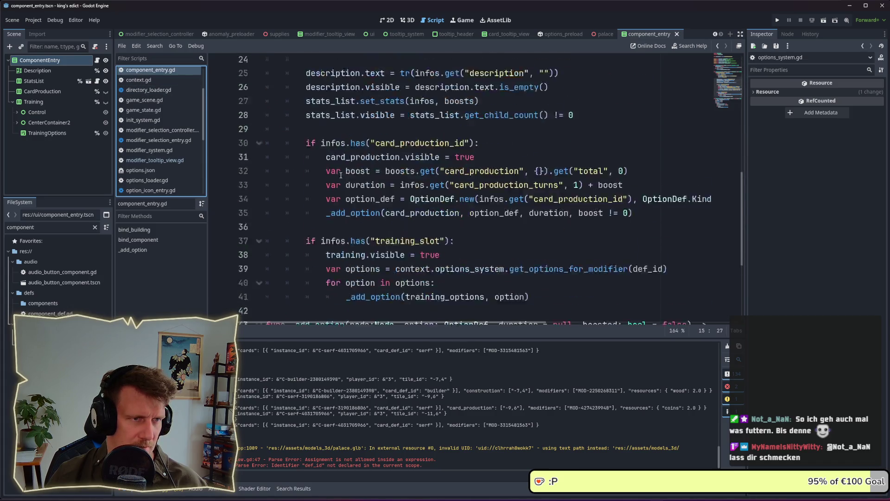
scroll(341, 173, "down", 1)
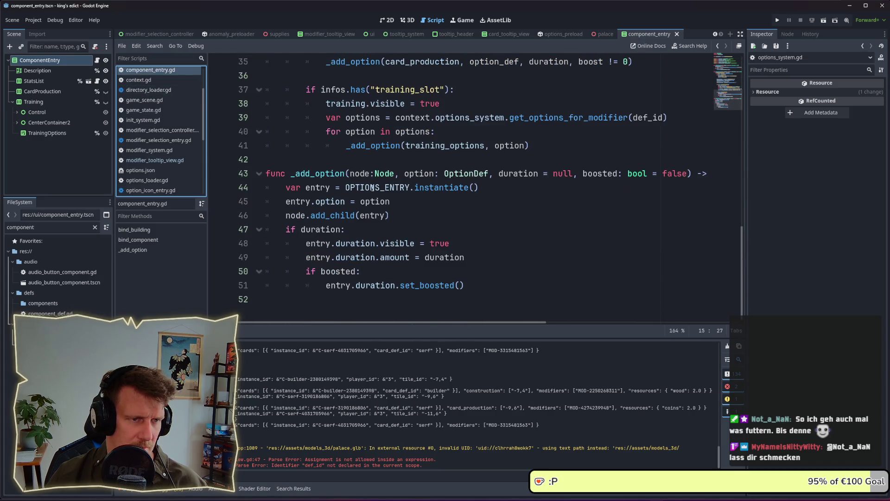
scroll(372, 188, "up", 7)
scroll(372, 188, "down", 2)
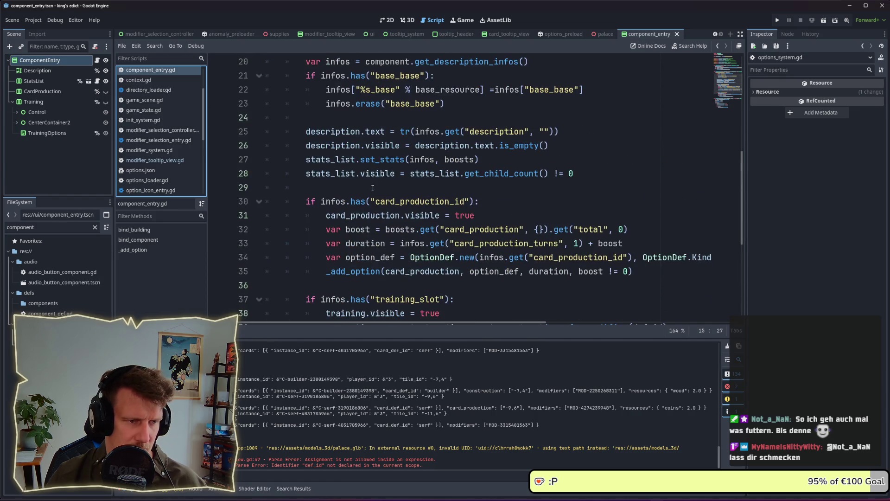
scroll(372, 187, "down", 4)
mouse_move(533, 186)
left_mouse_down()
mouse_move(326, 159)
mouse_move(261, 135)
left_mouse_up()
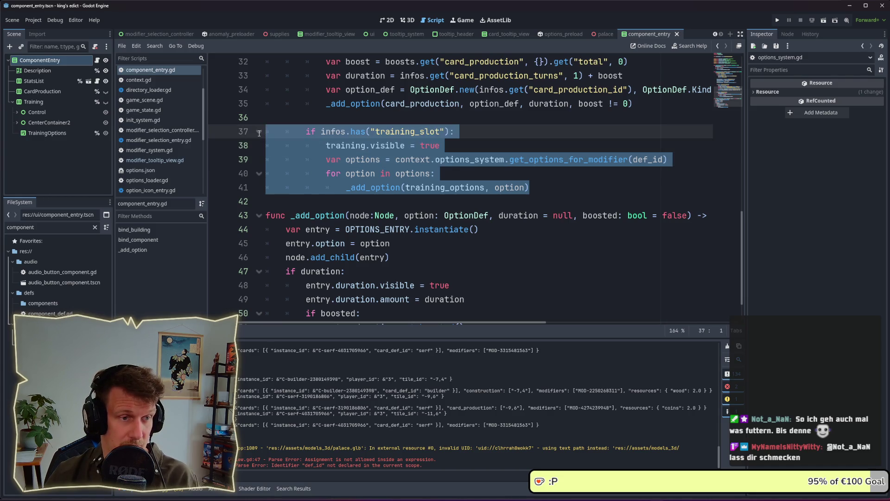
Delete the training_slot block, save the script and run the project
scroll(260, 133, "up", 9)
scroll(401, 157, "down", 10)
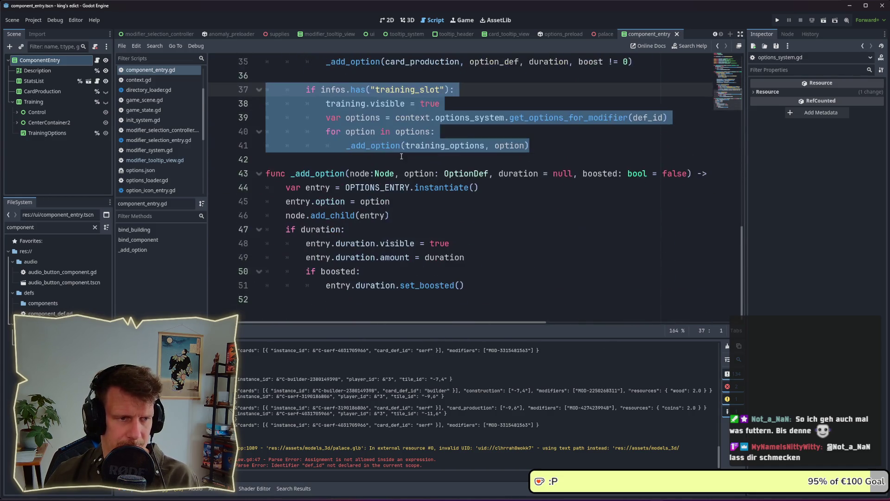
scroll(402, 157, "up", 1)
key("BackSpace")
key("BackSpace")
key("BackSpace")
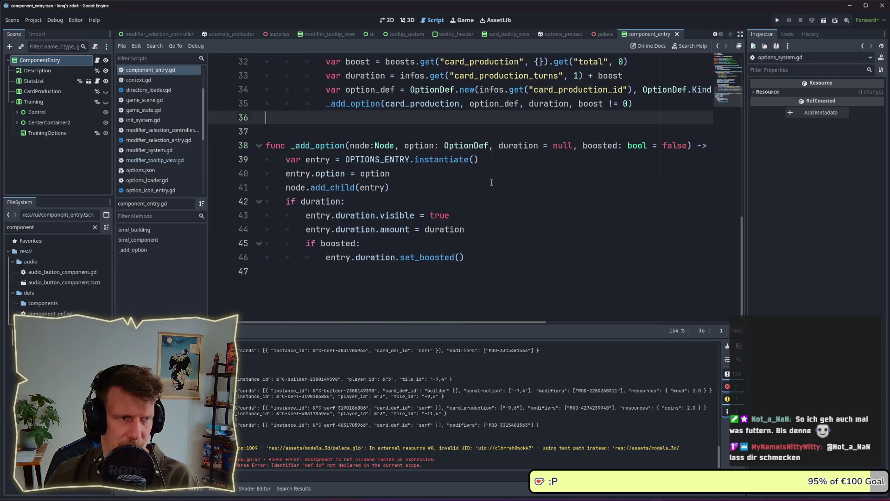
key("ctrl+s")
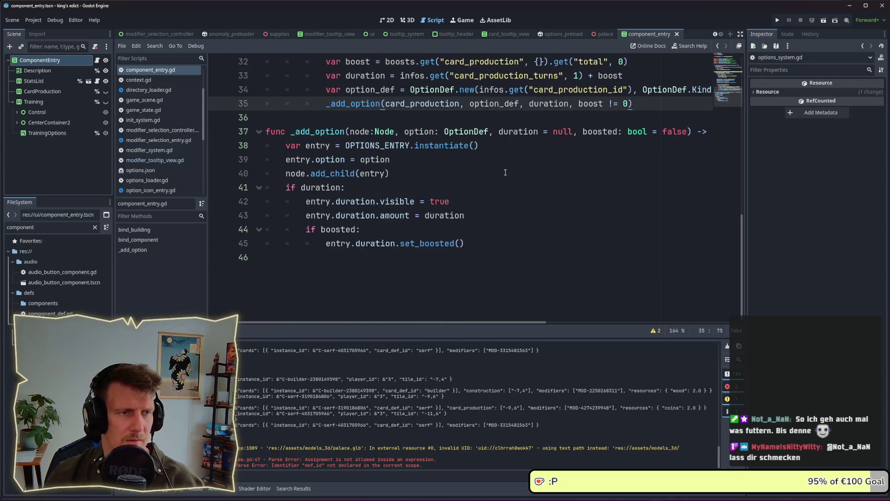
left_click(777, 20)
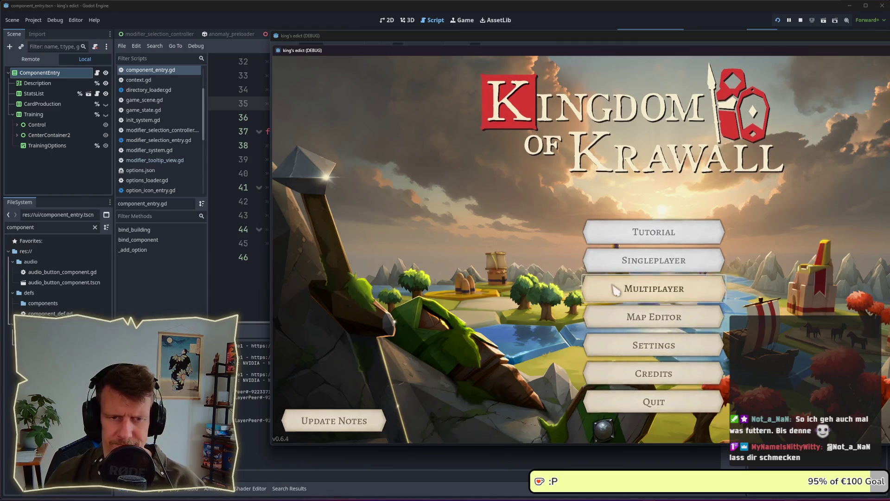
Start a match and hover a modifier, halting at the entry.bind breakpoint on line 45
left_click(614, 290)
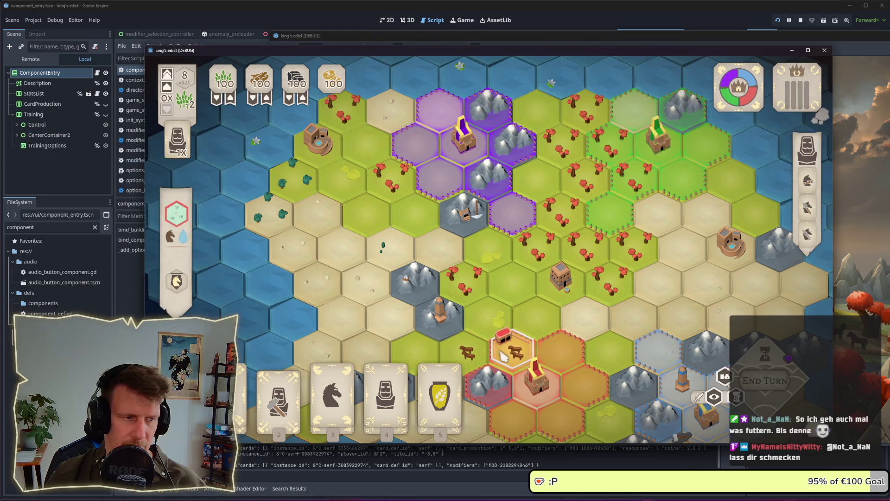
mouse_move(177, 280)
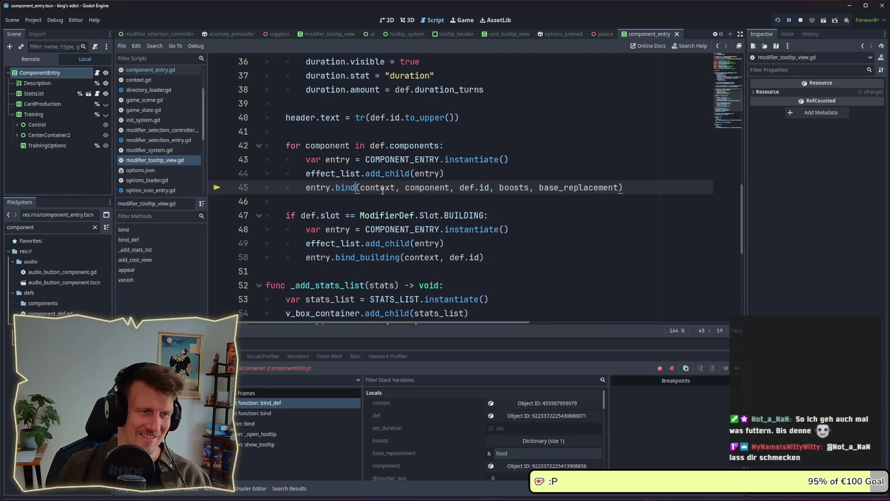
Rename entry.bind to entry.bind_component on line 45 and stop the game
type("_componen")
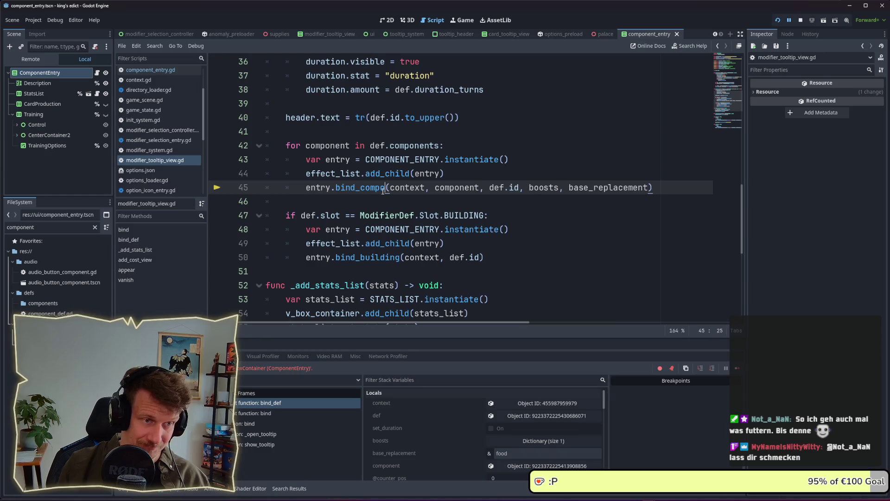
type("t")
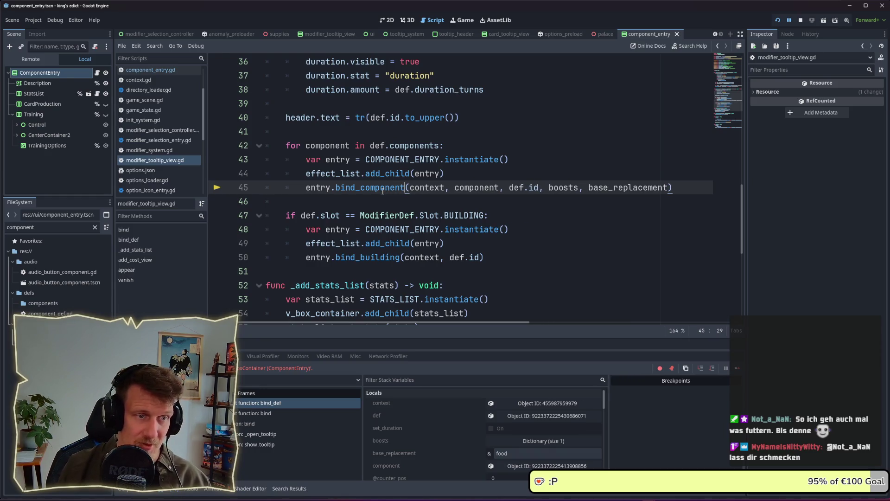
key("Escape")
left_click(800, 21)
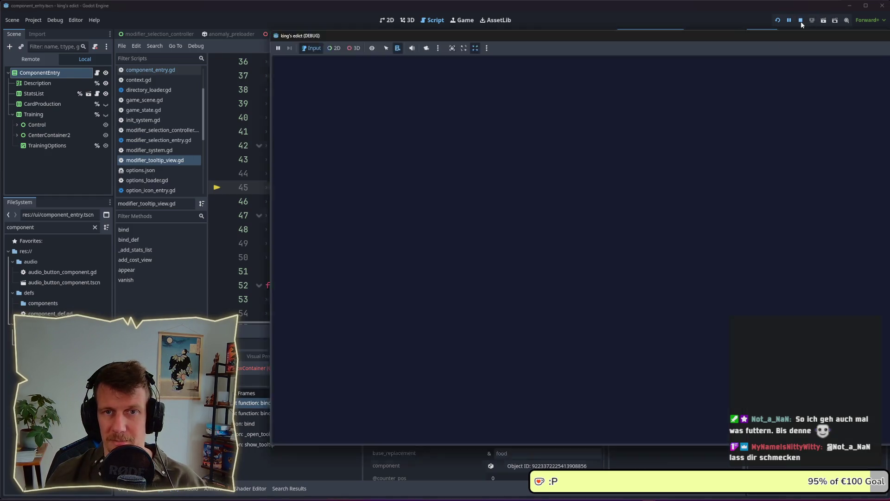
Relaunch the game and create a multiplayer match playing as red
left_click(780, 21)
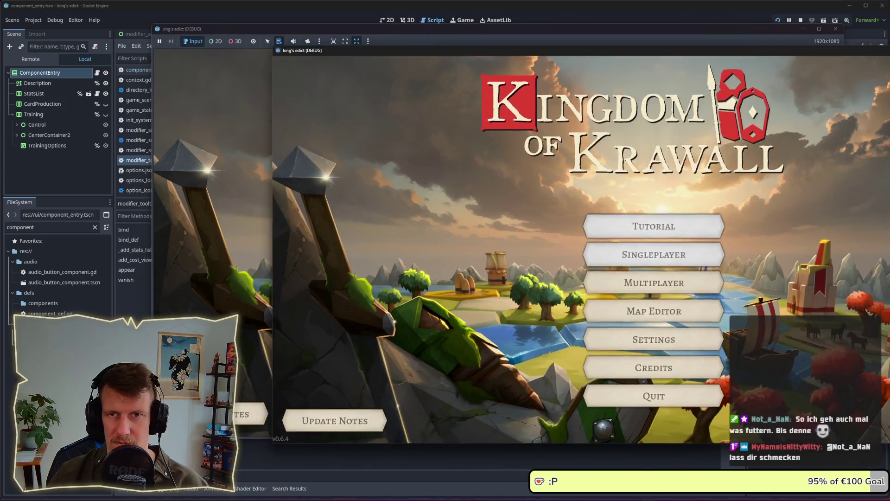
left_click(516, 272)
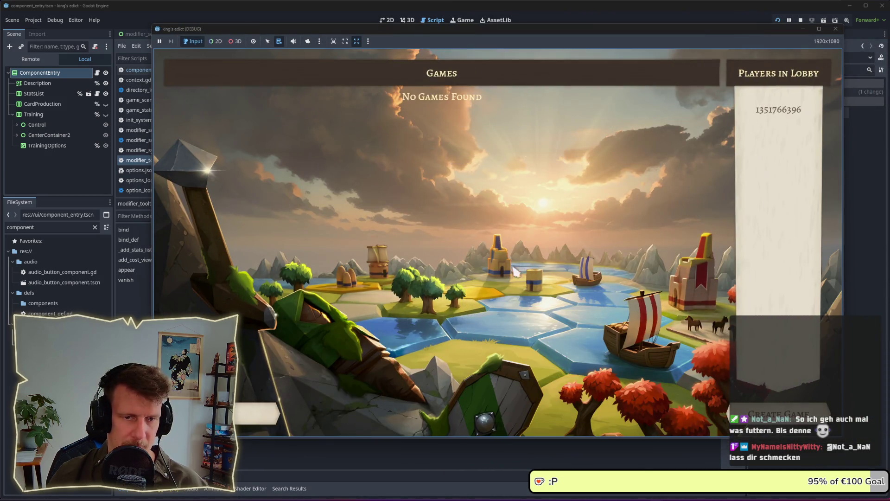
left_click(767, 412)
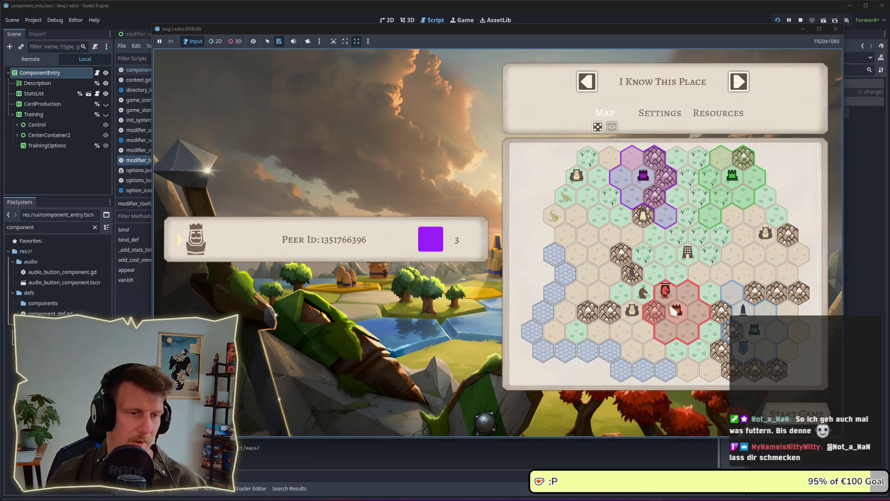
left_click(675, 311)
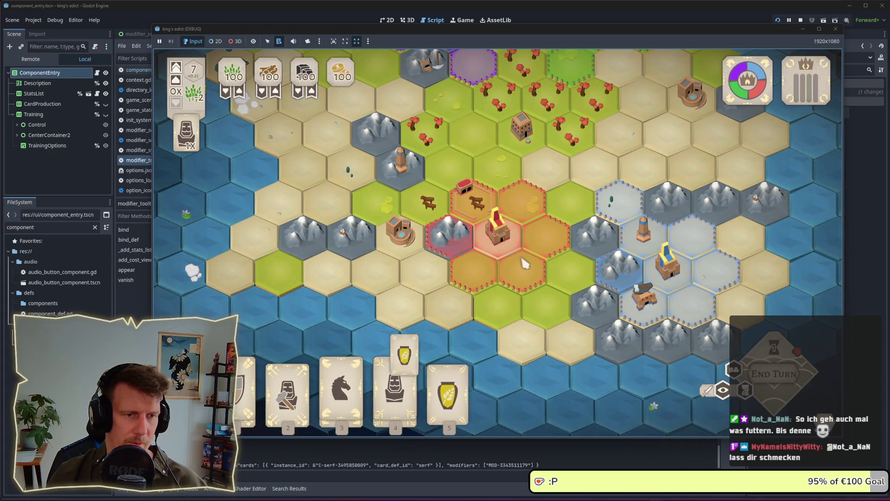
Select the pasture hex and its neighbour to check the building icon tooltips
left_click(475, 202)
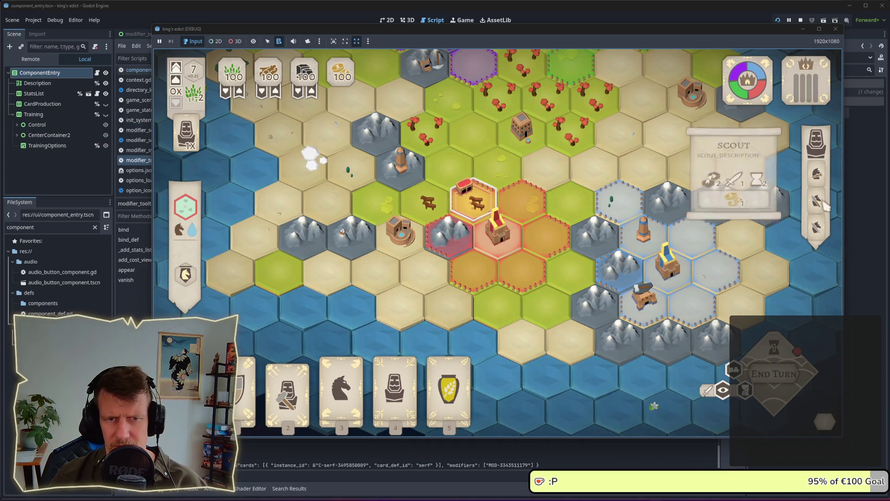
left_click(817, 227)
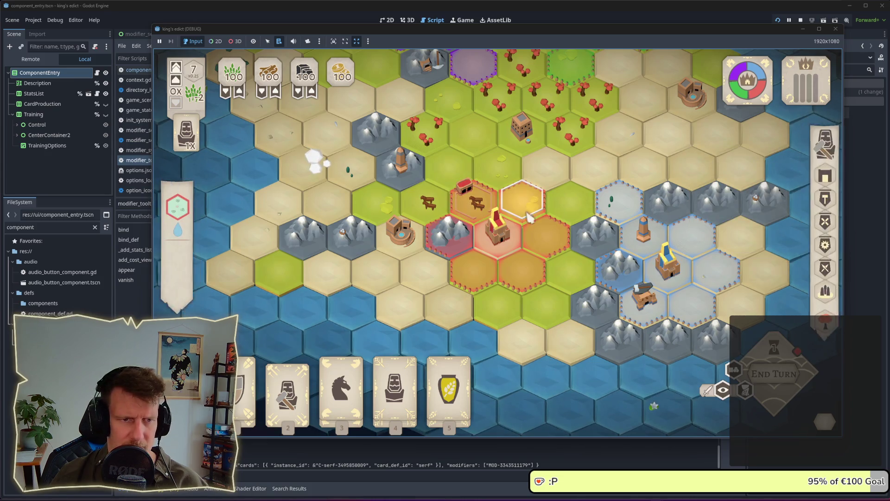
mouse_move(816, 203)
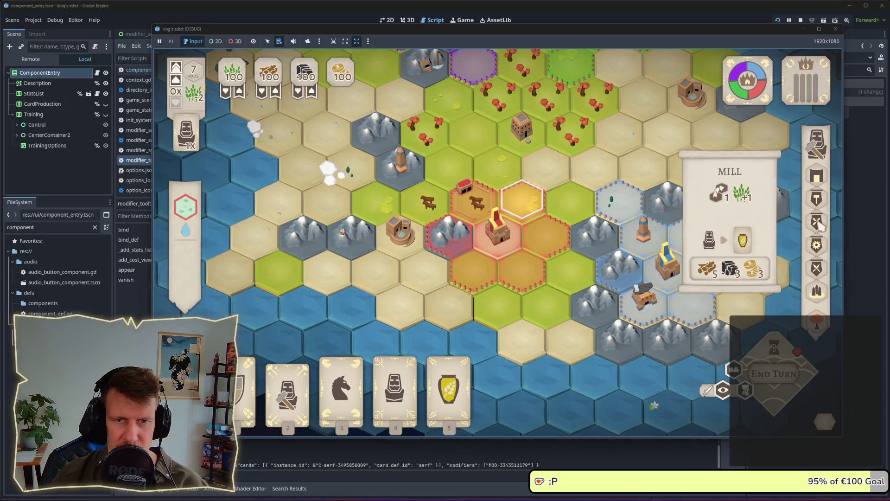
mouse_move(818, 249)
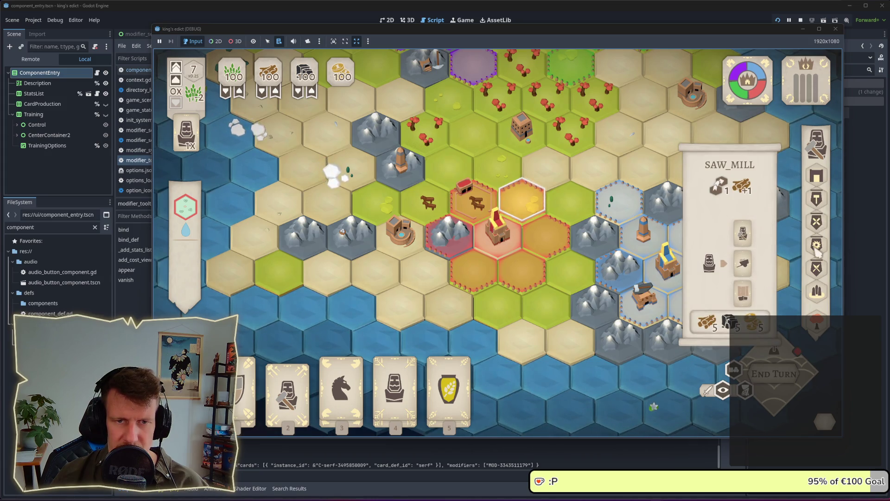
mouse_move(821, 273)
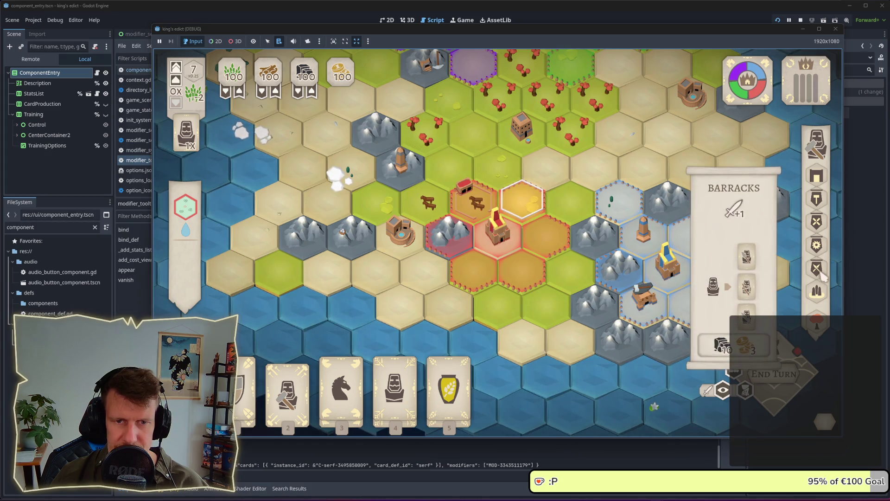
mouse_move(822, 293)
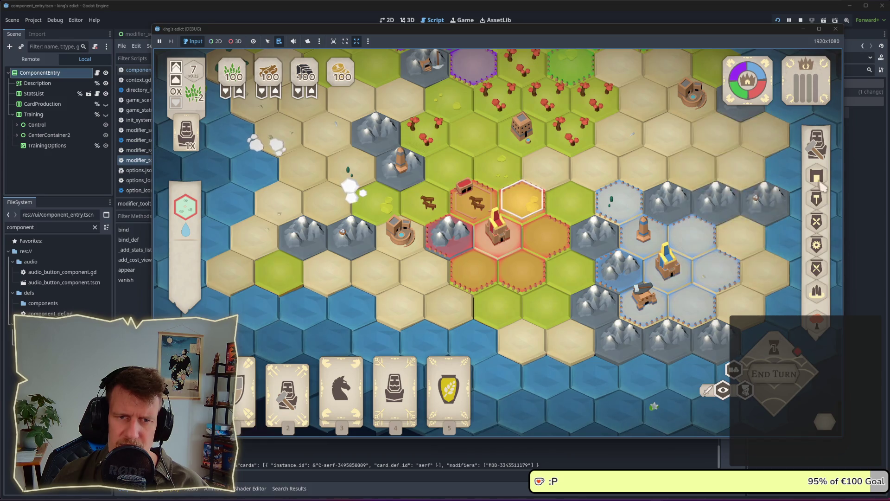
mouse_move(822, 186)
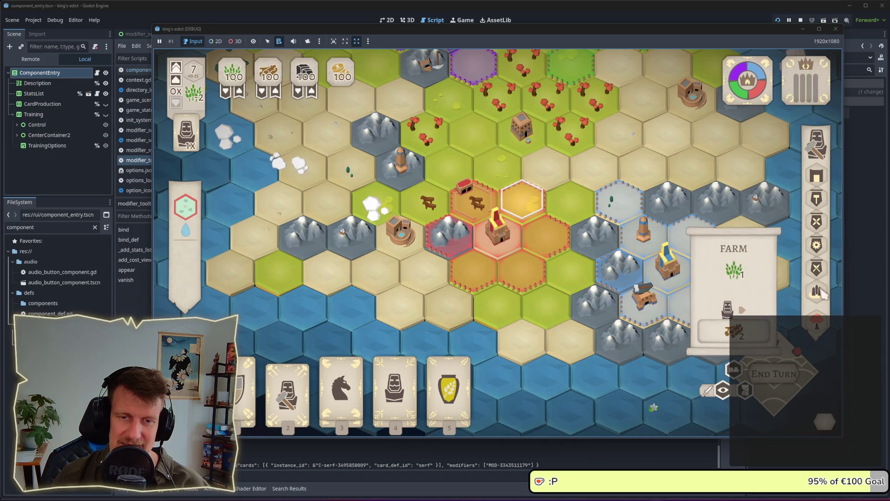
Select a mountain hex, then return to the editor and stop the game
left_click(616, 278)
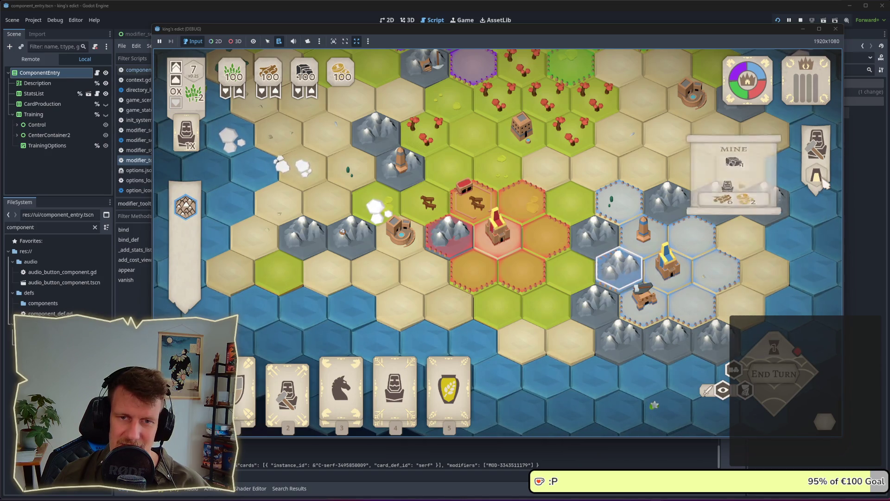
left_click(839, 9)
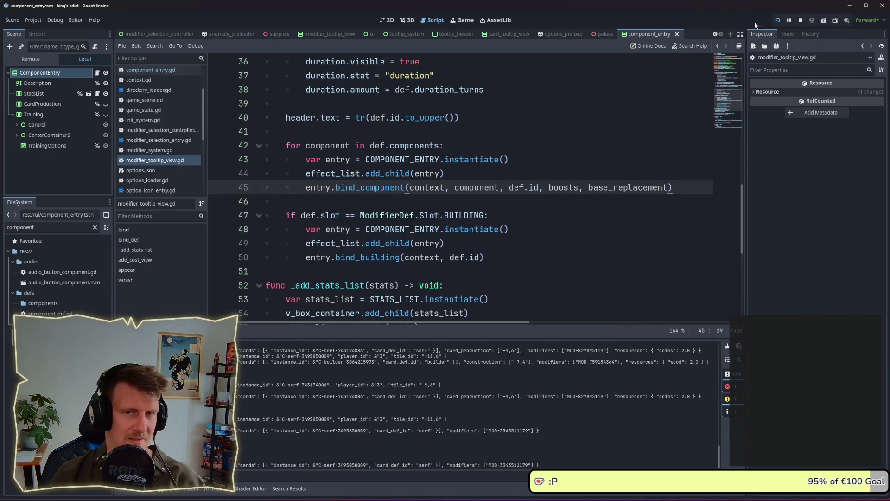
left_click(800, 21)
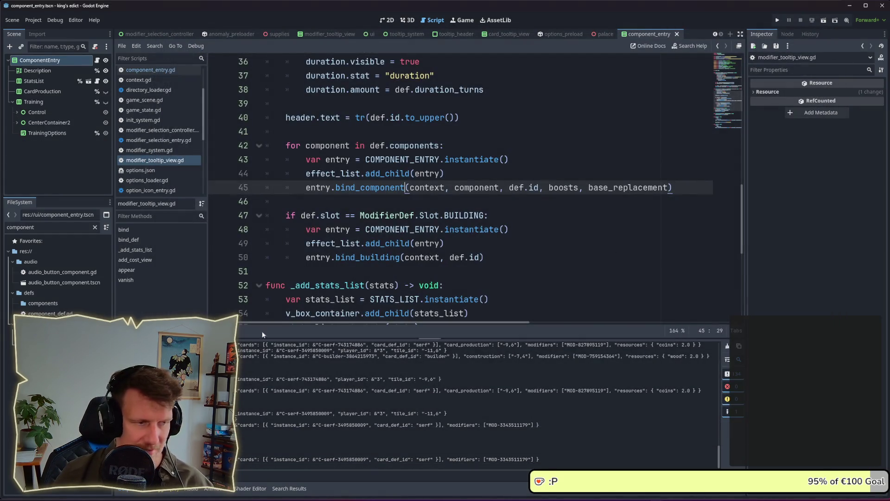
Filter the FileSystem for 'json', open options.json and search it for 'house'
type("json")
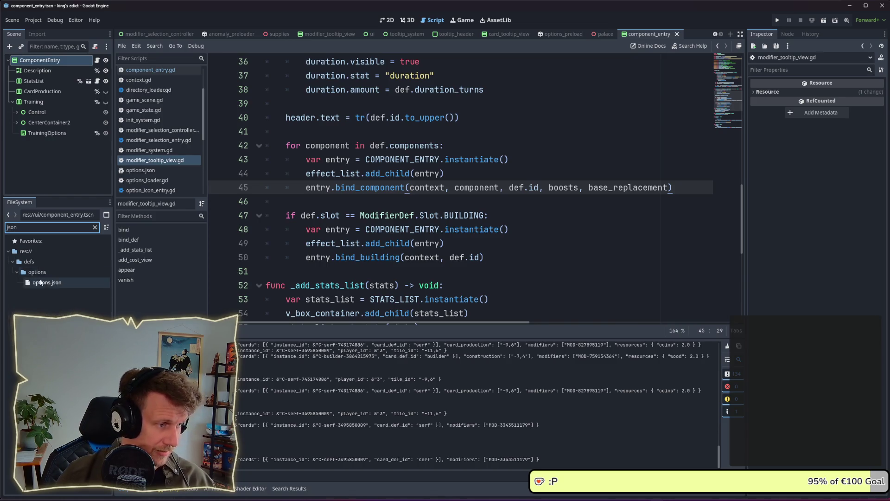
double_click(51, 284)
left_click(448, 222)
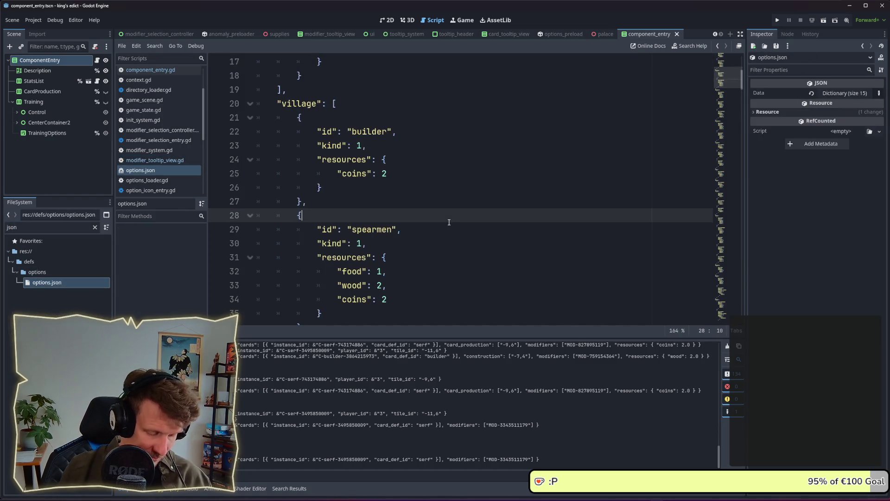
key("ctrl+f")
type("house")
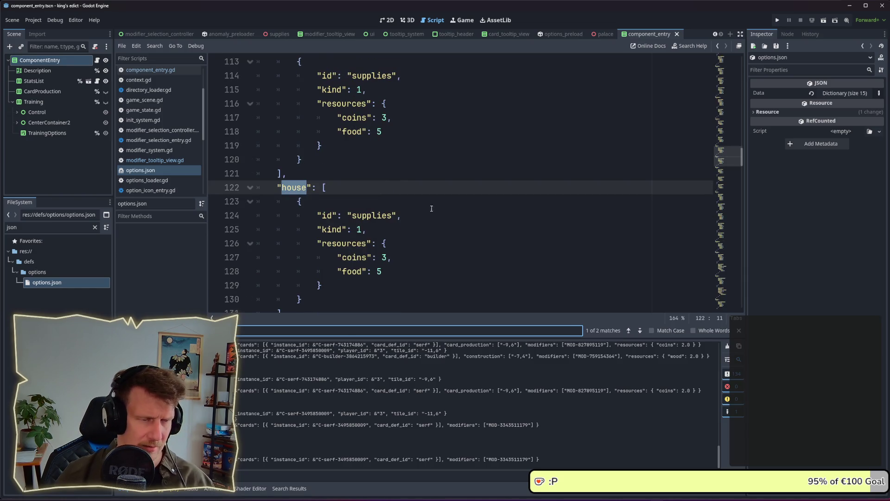
Delete the 'house' options block, lines 122–131, including its trailing comma
scroll(401, 219, "down", 1)
scroll(378, 226, "down", 1)
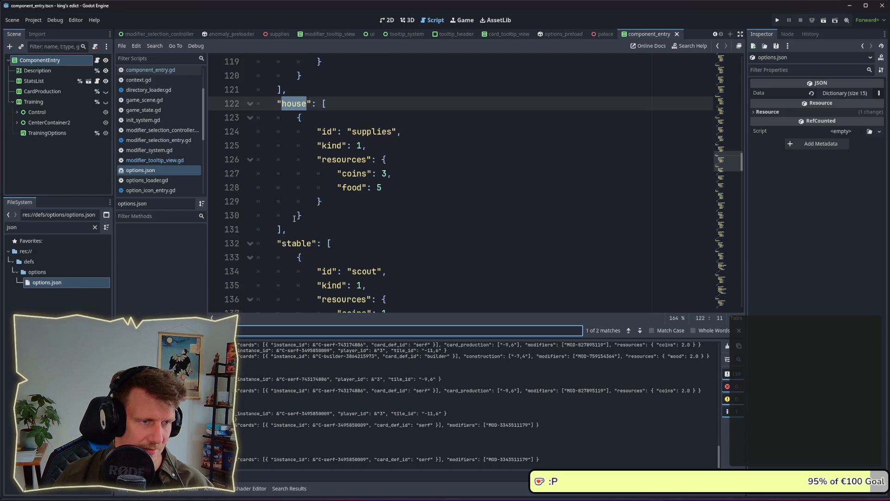
scroll(294, 218, "down", 1)
scroll(294, 218, "up", 1)
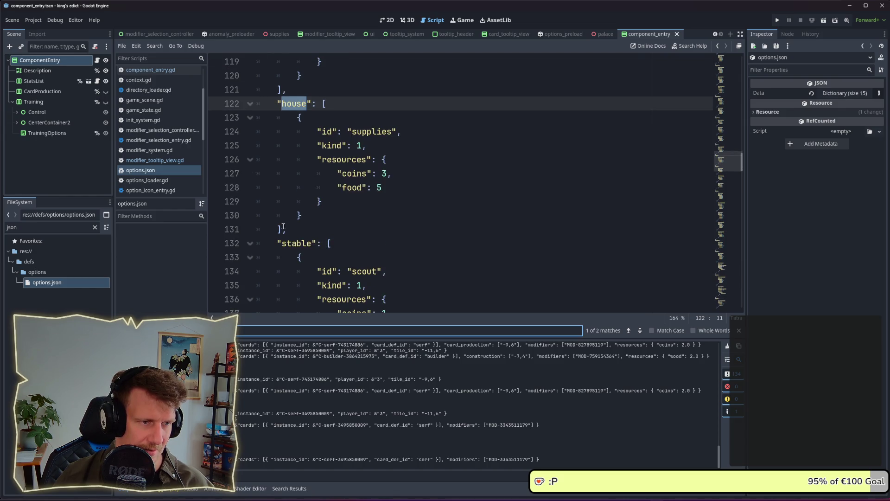
left_click(284, 228)
mouse_move(284, 229)
left_mouse_down()
mouse_move(274, 142)
mouse_move(248, 107)
left_mouse_up()
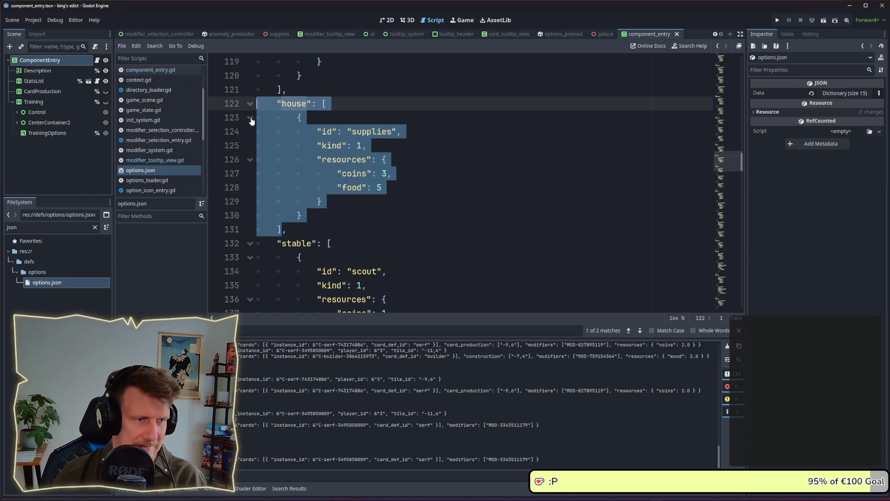
mouse_move(289, 229)
left_mouse_down()
mouse_move(259, 135)
mouse_move(230, 104)
left_mouse_up()
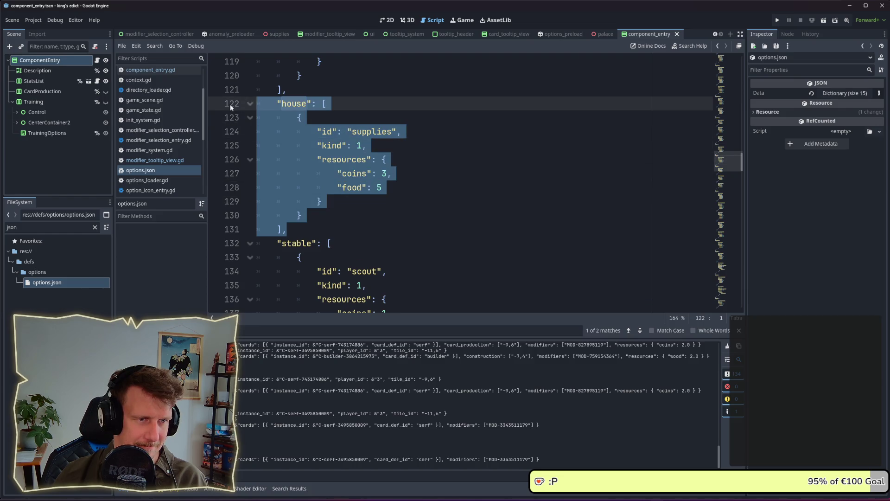
key("BackSpace")
key("BackSpace")
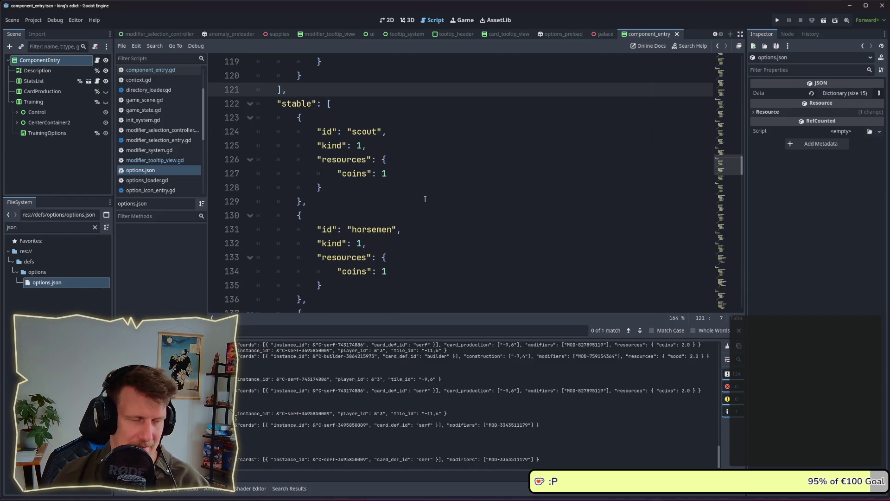
Scroll through options.json to review the remaining options
scroll(424, 199, "down", 7)
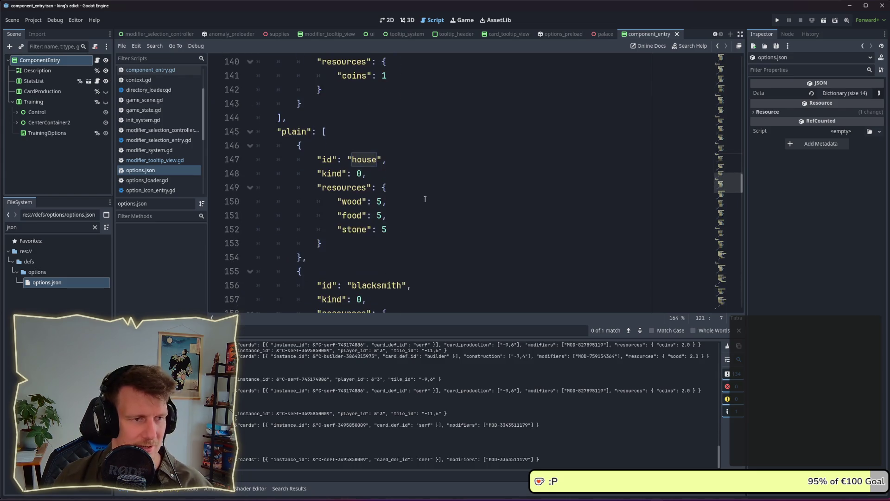
scroll(424, 199, "down", 7)
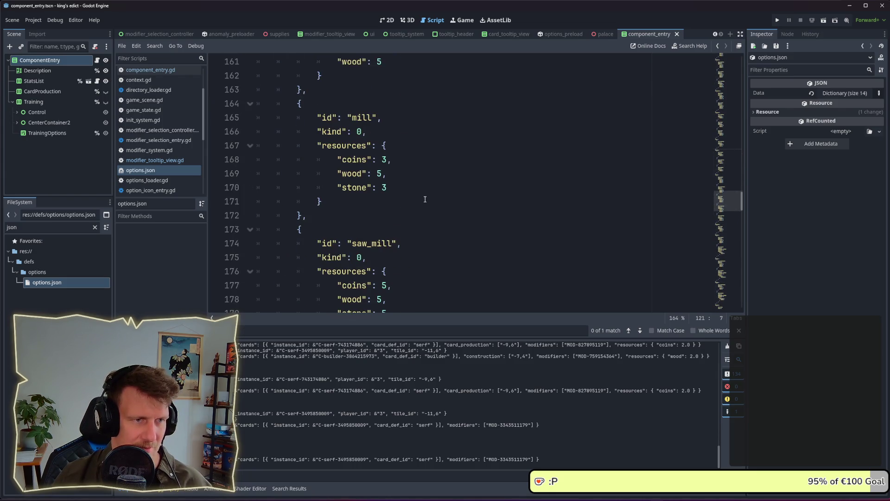
scroll(421, 199, "up", 5)
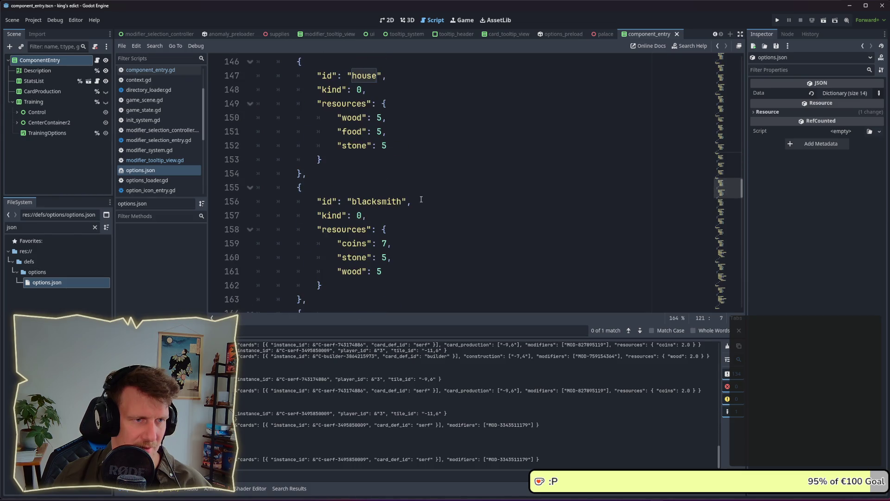
scroll(421, 199, "down", 9)
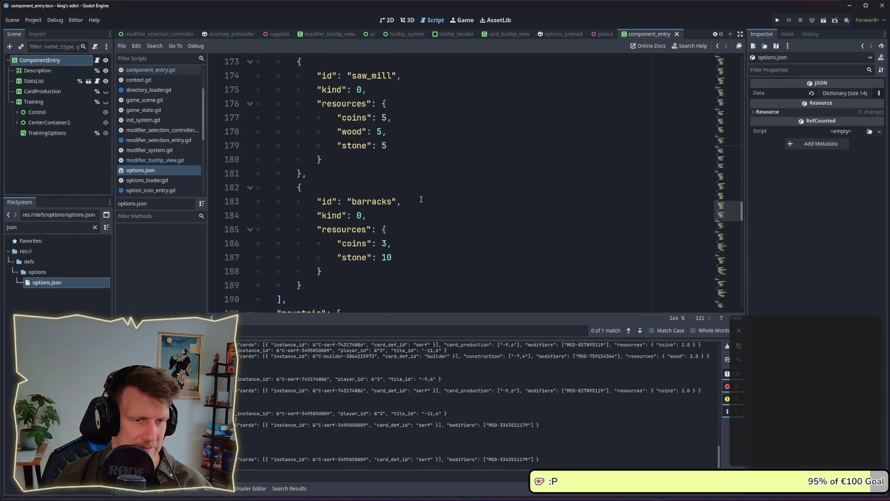
left_click_drag(742, 215, 742, 88)
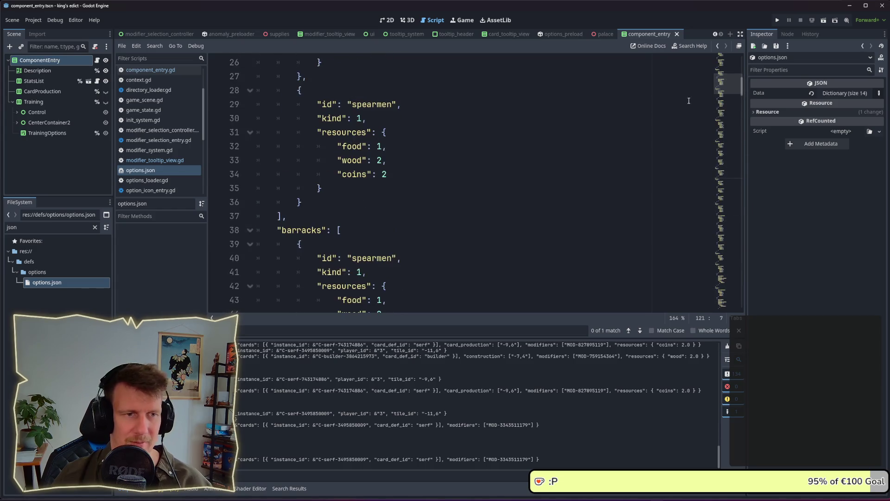
Open component_entry.gd at the training.visible line in bind_building
left_click(151, 70)
scroll(378, 218, "up", 4)
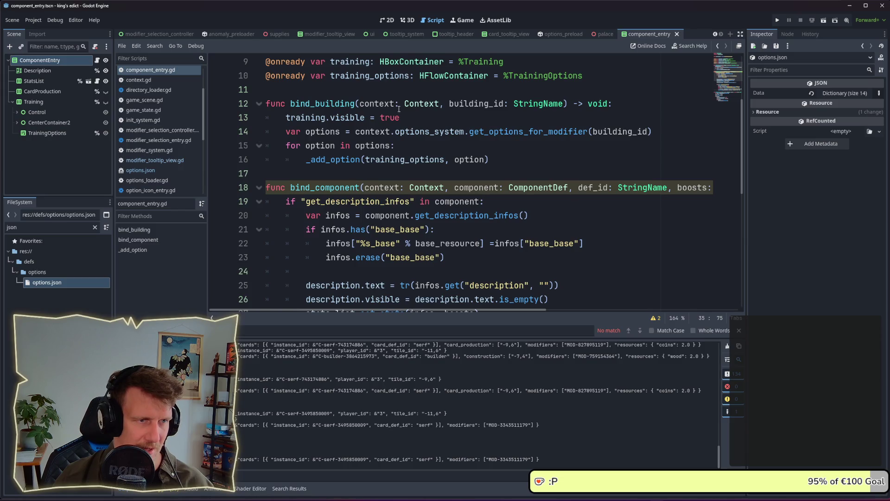
left_click(411, 103)
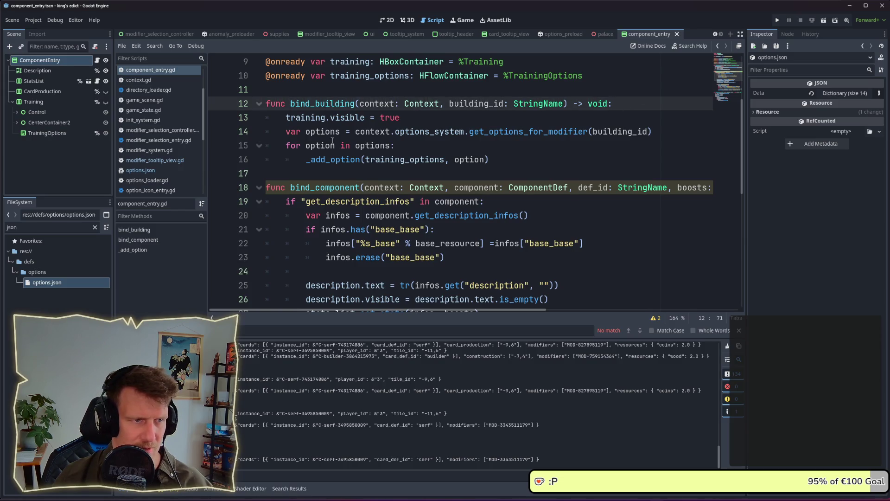
left_click(433, 115)
Move training.visible two lines down into the options for loop, indent it, save, and run
key("alt+Down")
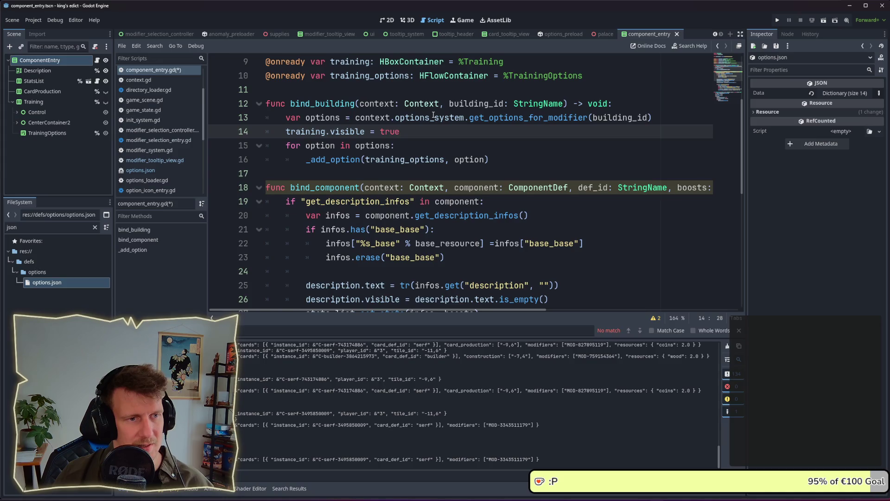
key("alt+Down")
key("Tab")
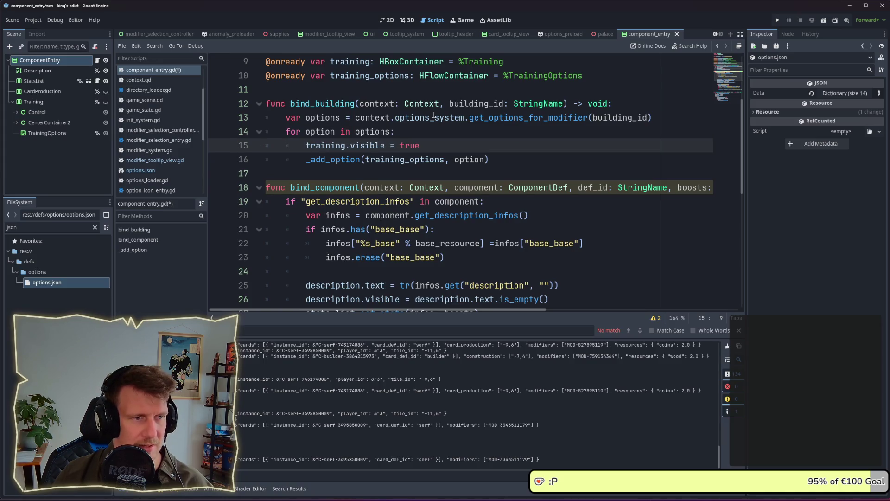
key("ctrl+s")
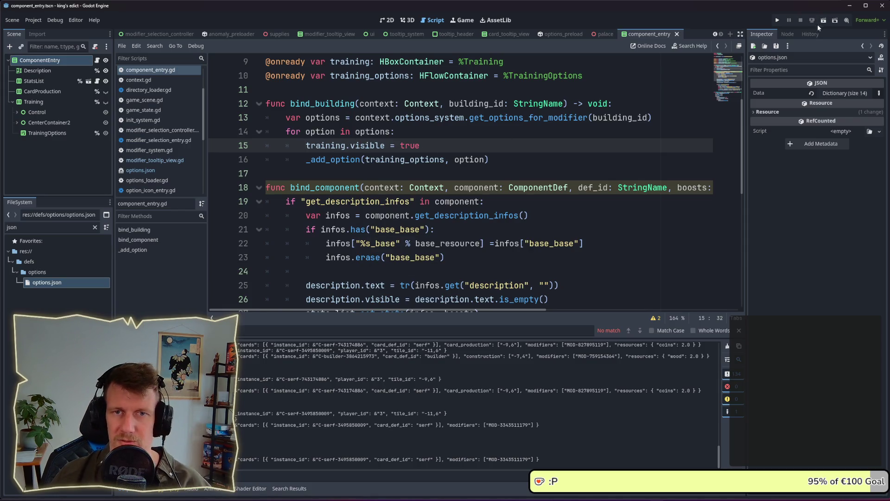
left_click(777, 21)
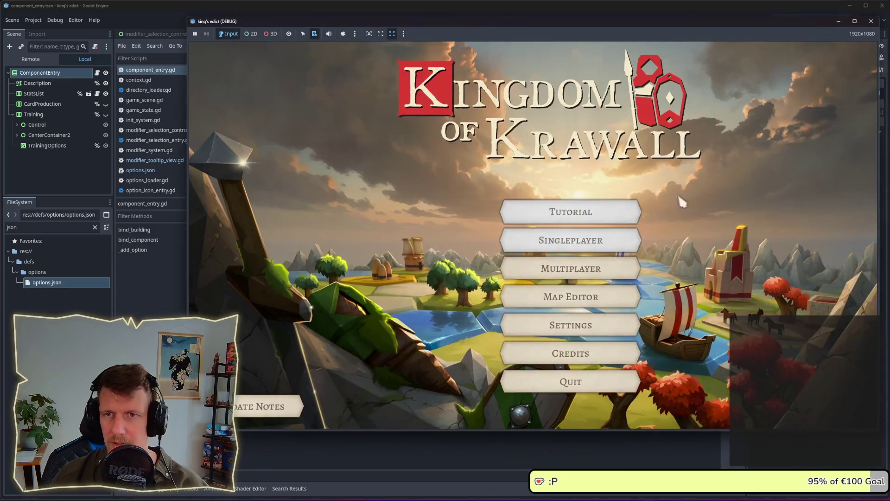
Enter the multiplayer lobby, inspect the castle and building tiles, then Alt+Tab to Obsidian
left_click(606, 268)
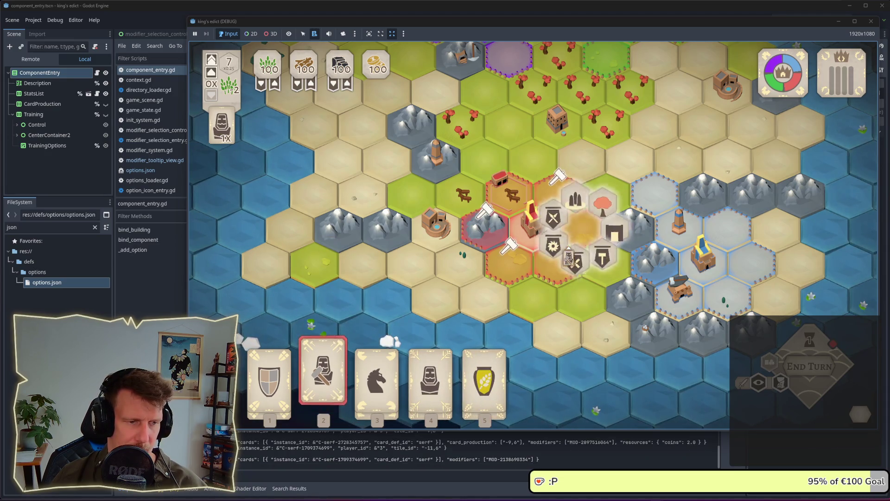
left_click(517, 237)
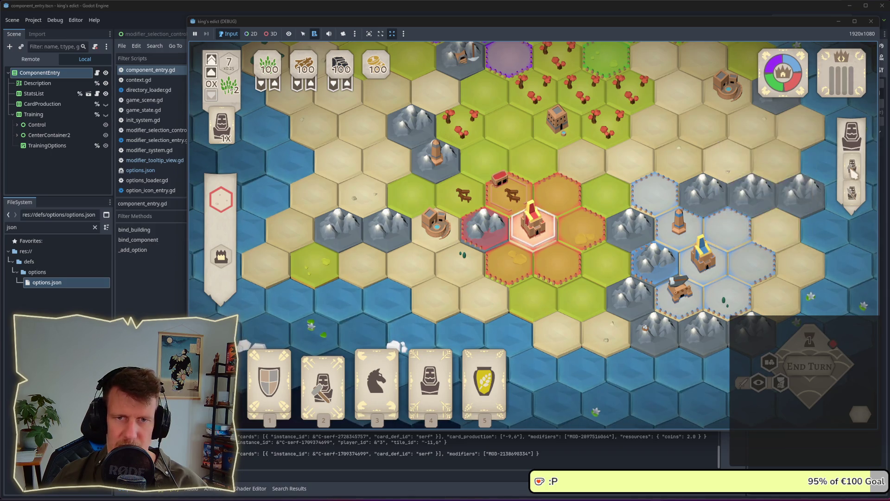
left_click(541, 188)
left_click(519, 190)
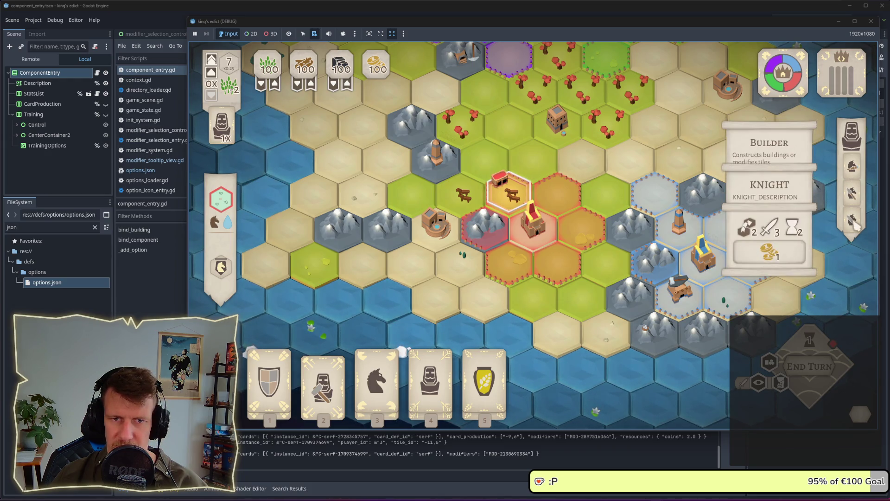
left_click(556, 193)
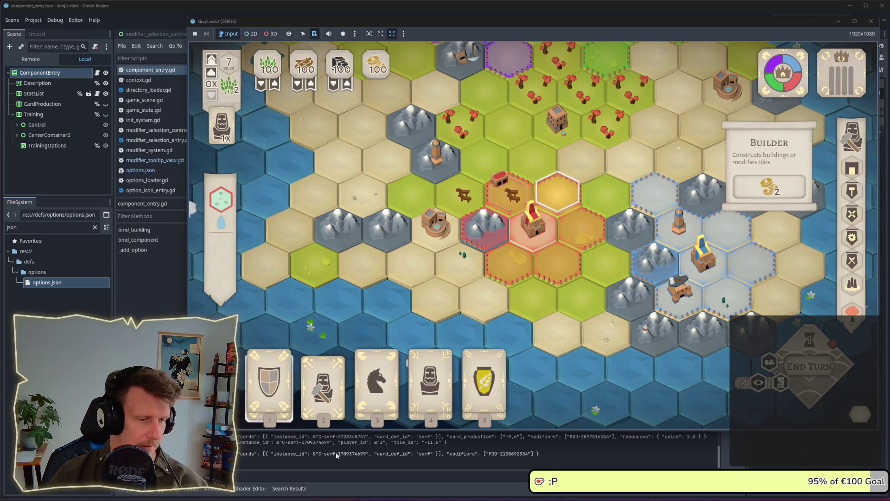
key("alt+Tab")
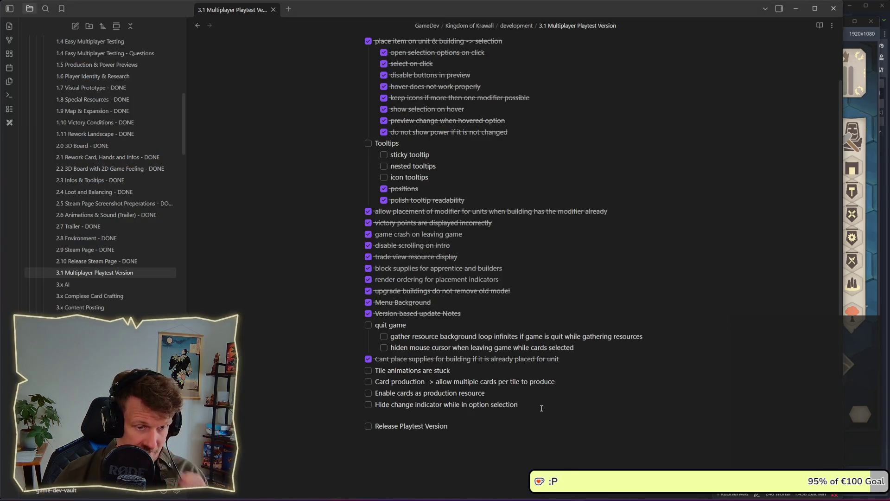
Add the task 'Price Label should not read like a button' and return to the game
key("Return")
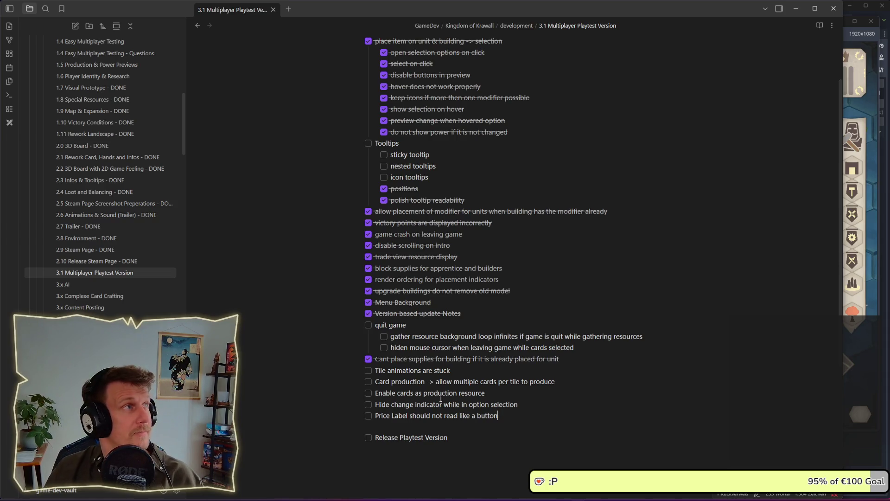
left_click(878, 340)
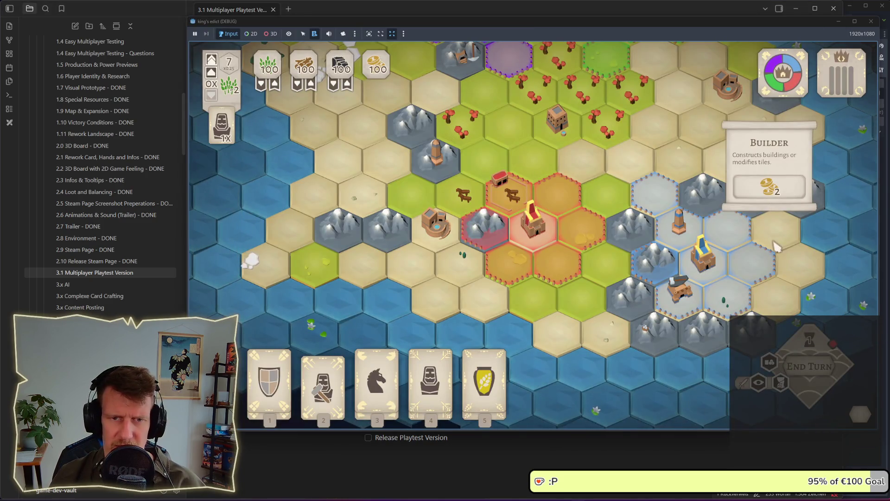
Select the hex beside the castle and preview the Barracks with its unit options and price
left_click(515, 194)
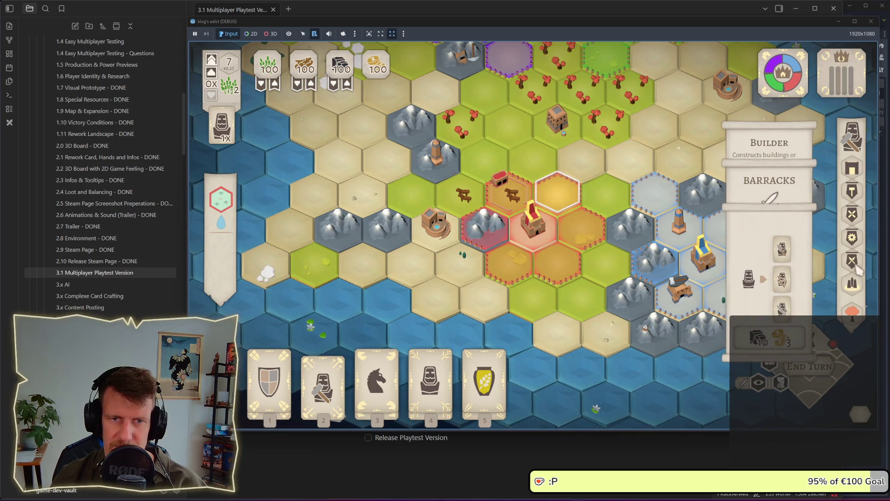
left_click(857, 268)
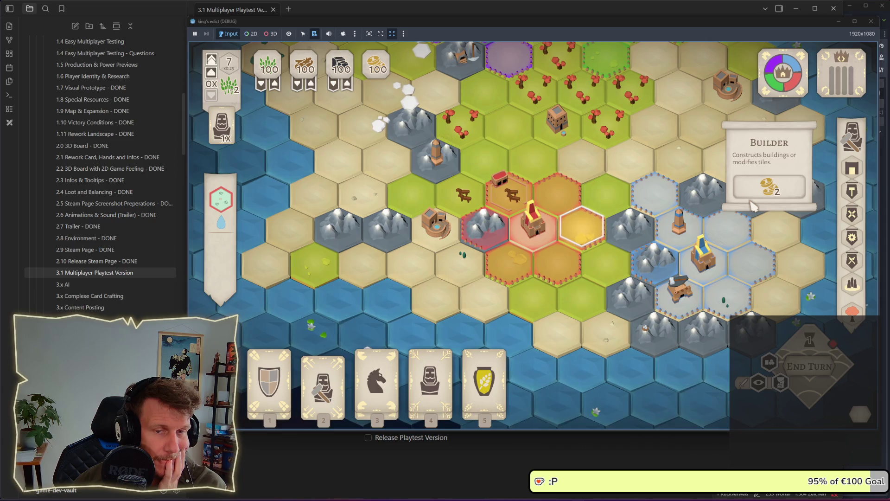
Pick the builder card, open build rings around the castle and toggle the cost view
right_click(754, 206)
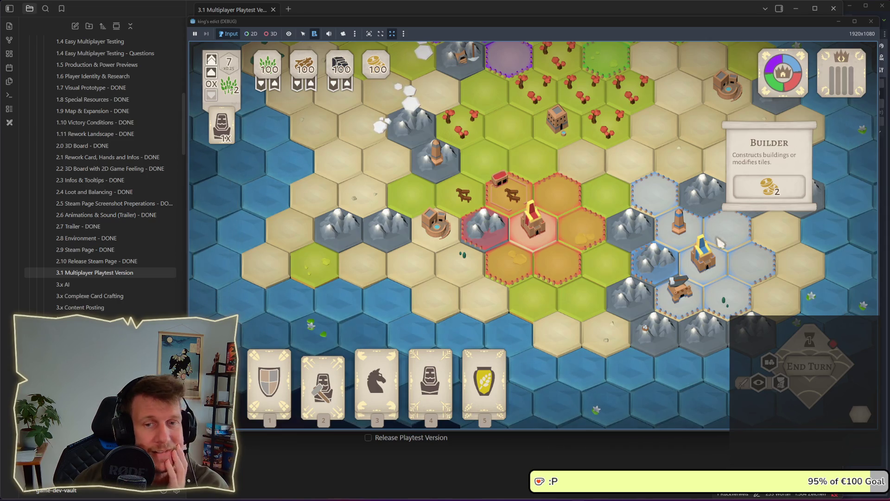
left_click(307, 382)
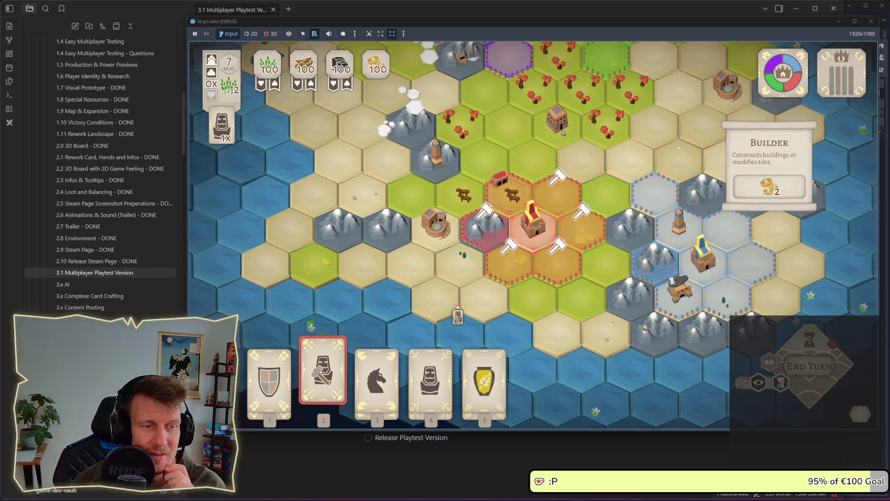
left_click(559, 266)
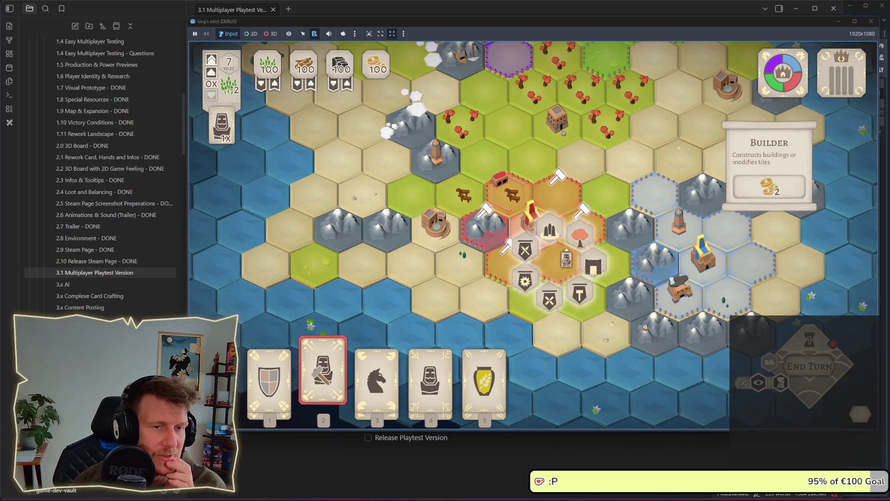
left_click(558, 176)
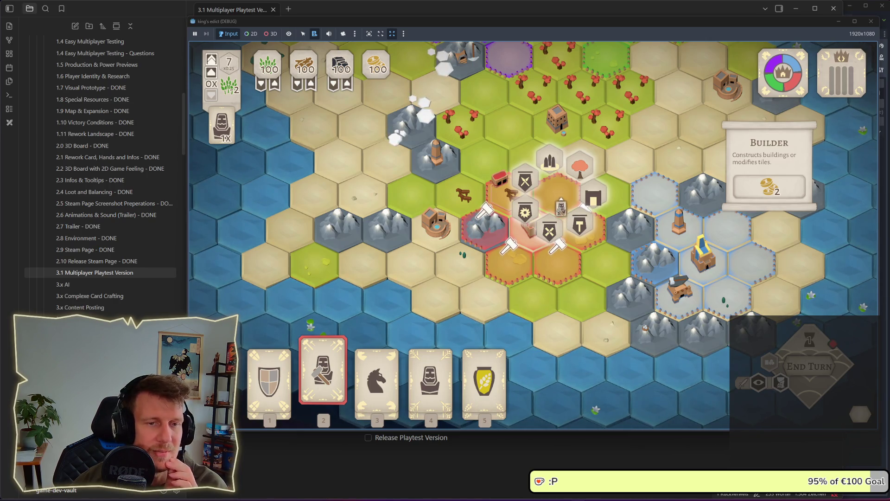
left_click(558, 193)
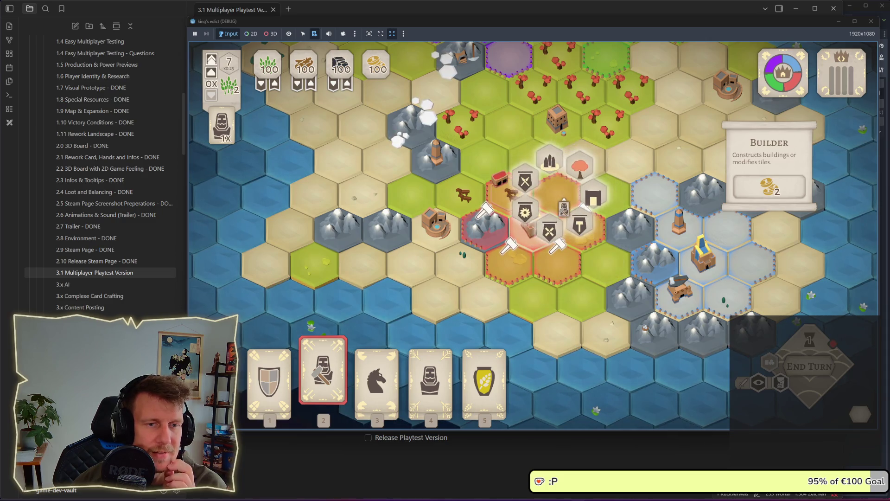
key("alt")
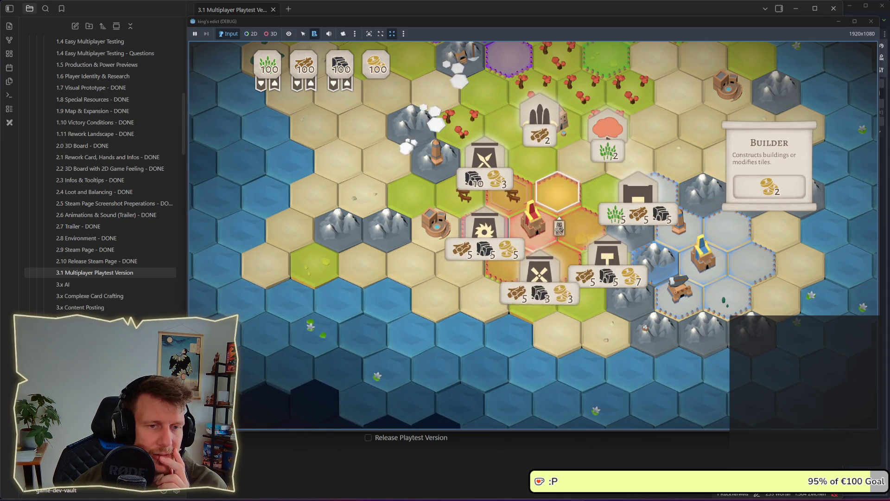
key("alt")
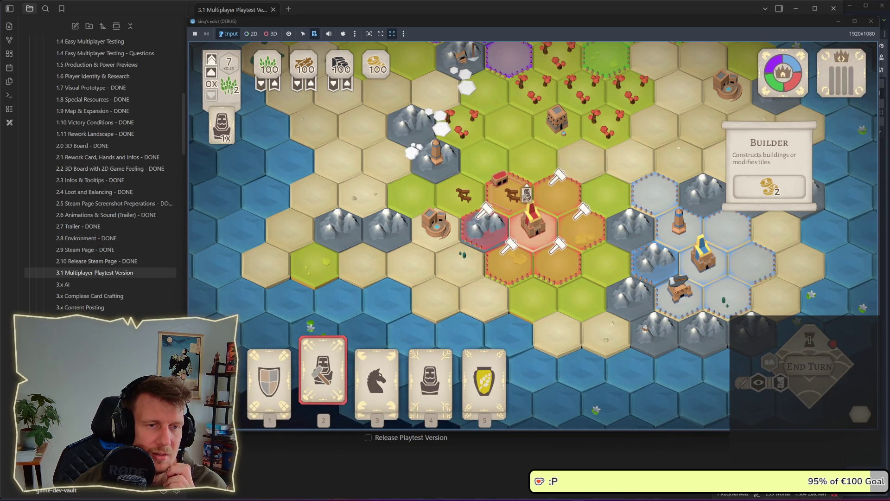
Test reopening and closing the build ring, then view and close the SAW_MILL details
left_click(557, 197)
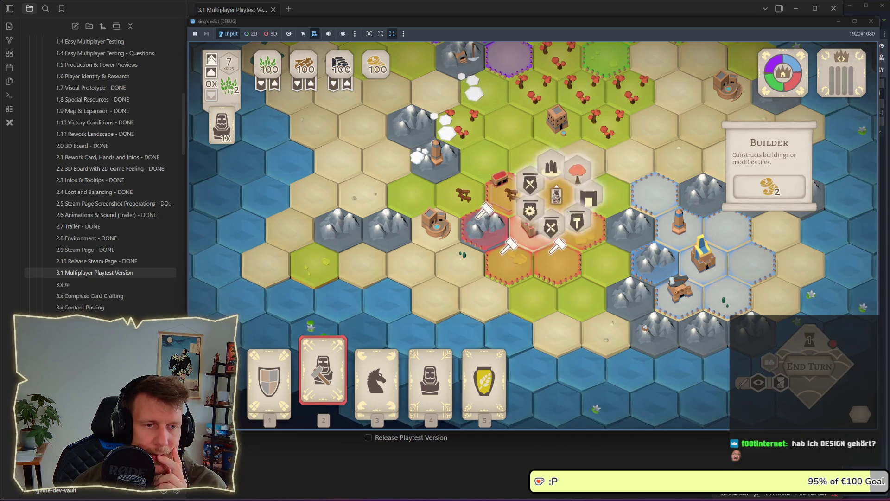
right_click(578, 175)
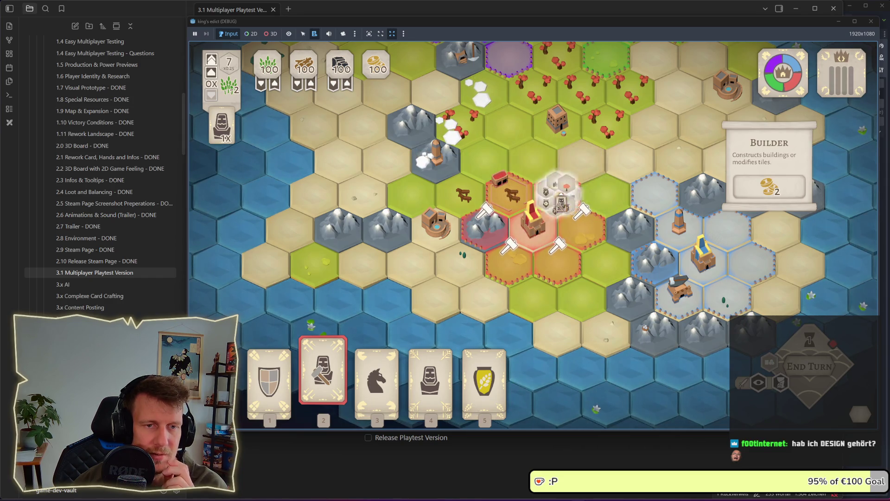
left_click(559, 197)
right_click(559, 199)
left_click(559, 199)
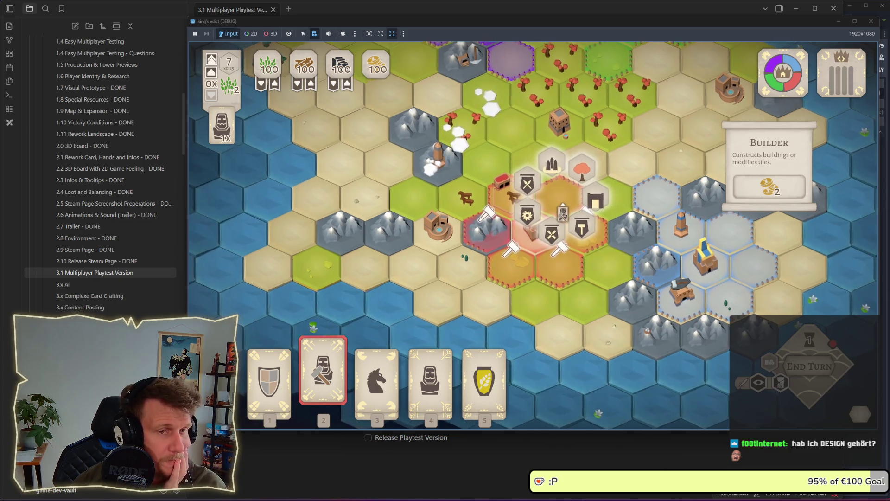
right_click(585, 252)
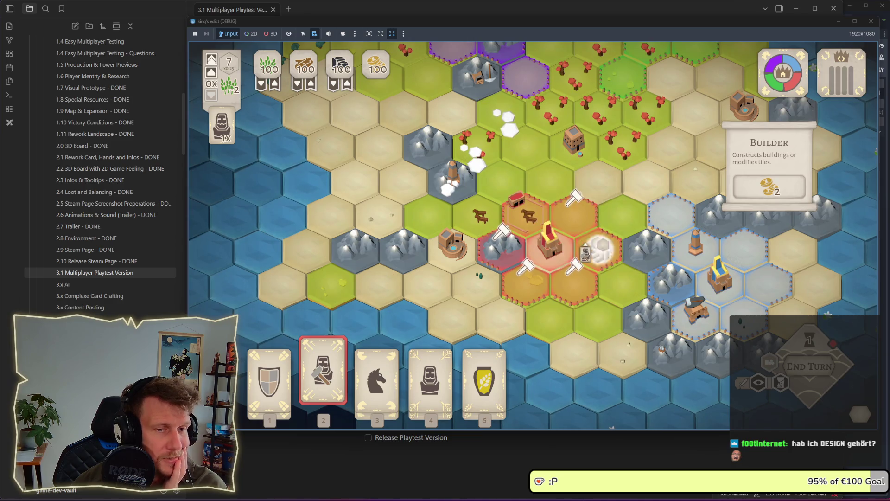
left_click(598, 250)
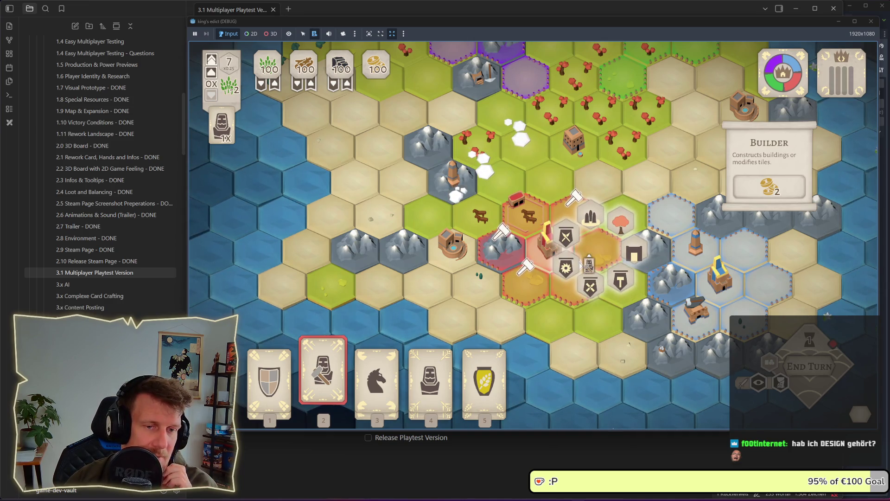
left_click(565, 268)
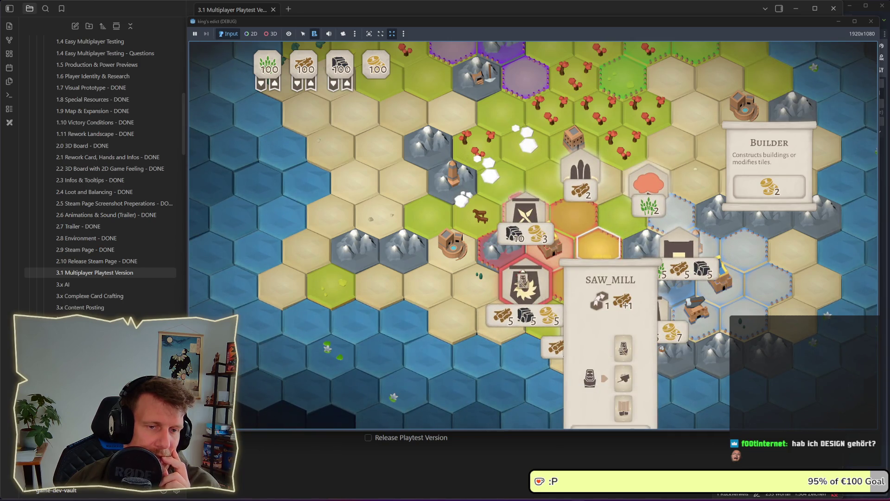
left_click(598, 248)
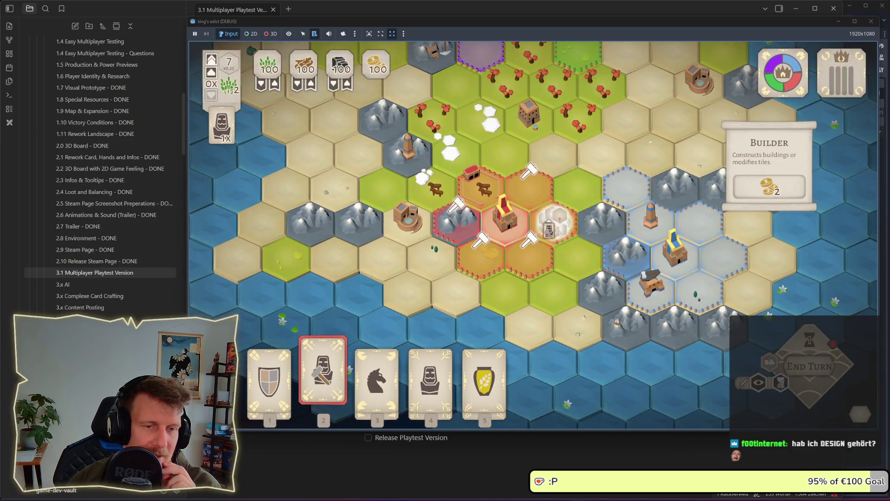
Open build menus on more hexes and expand one to show its resource costs
left_click(526, 218)
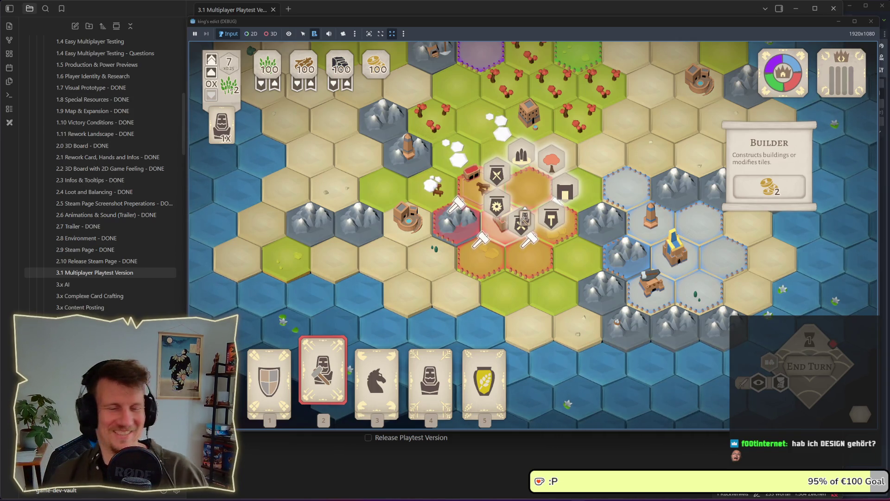
left_click(521, 155)
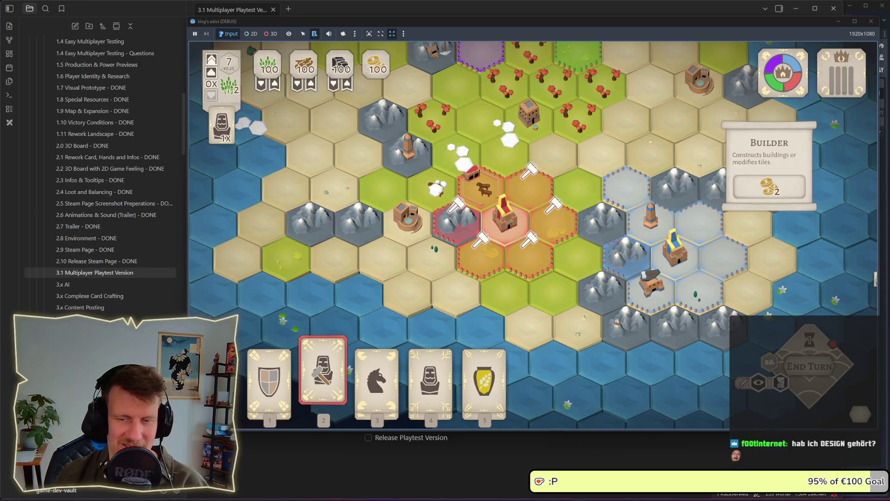
left_click(552, 220)
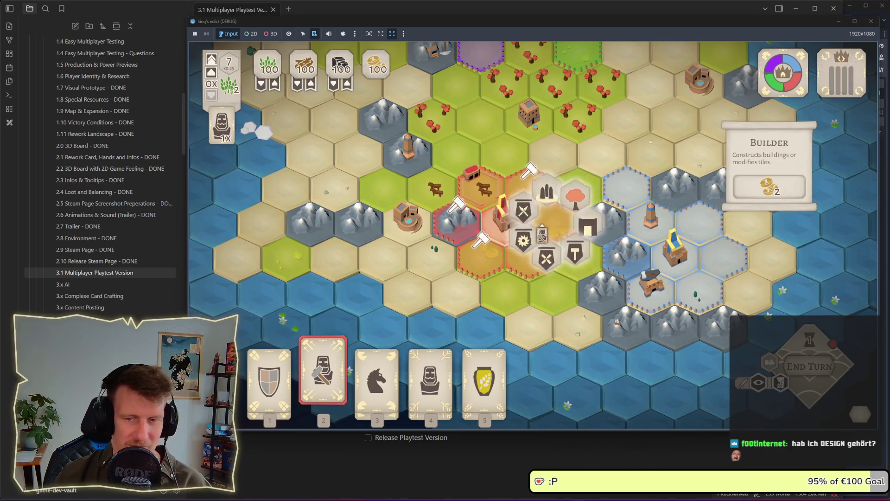
left_click(530, 261)
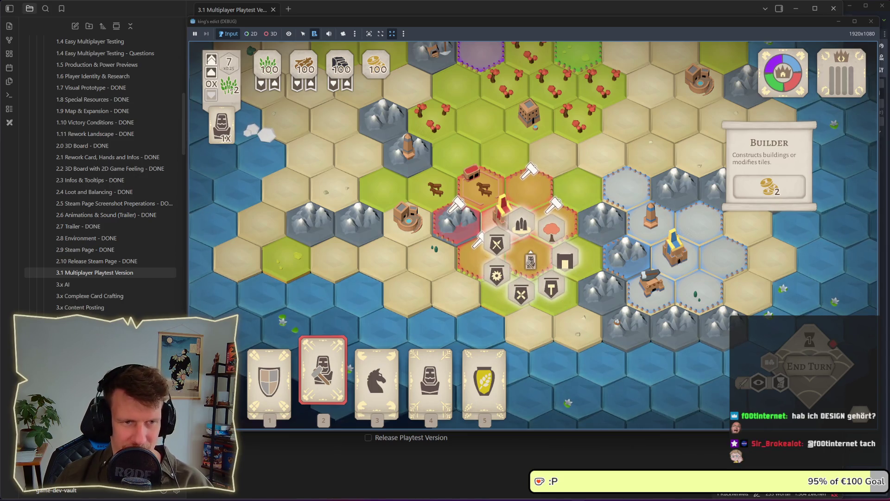
left_click(530, 261)
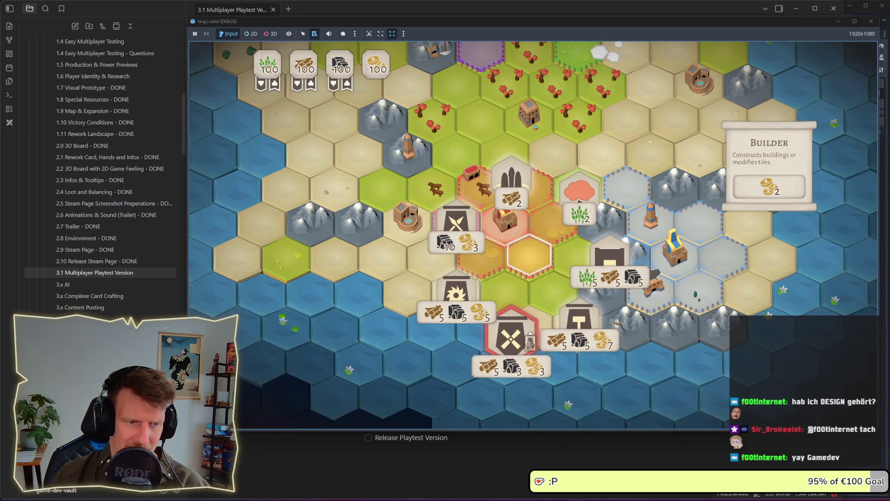
right_click(549, 283)
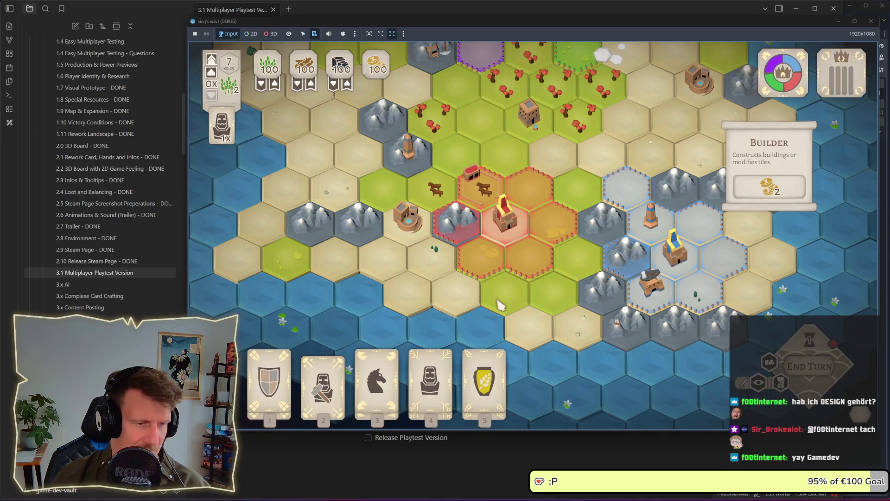
Select the horse card, drop it back into the hand, and return to Obsidian
key("3")
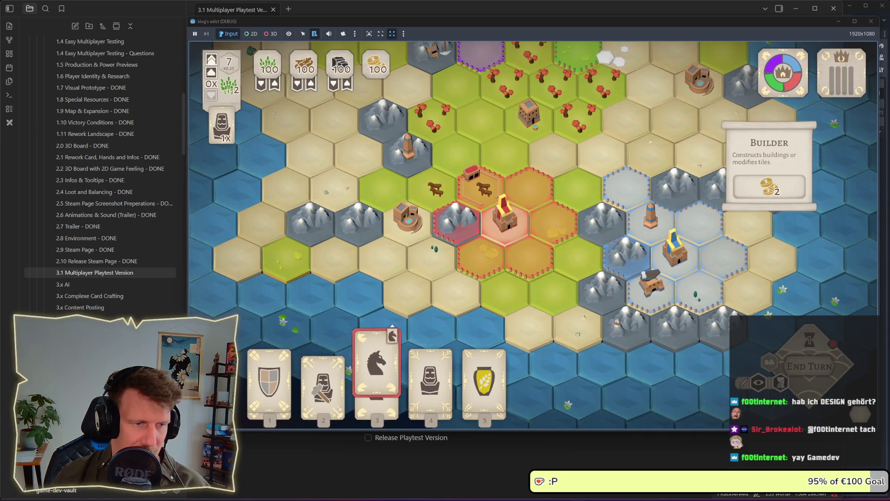
left_click(379, 358)
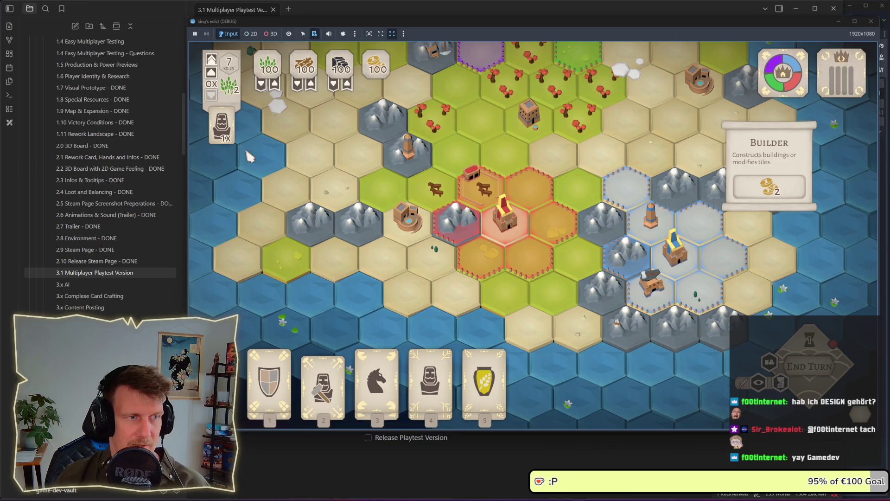
left_click(700, 13)
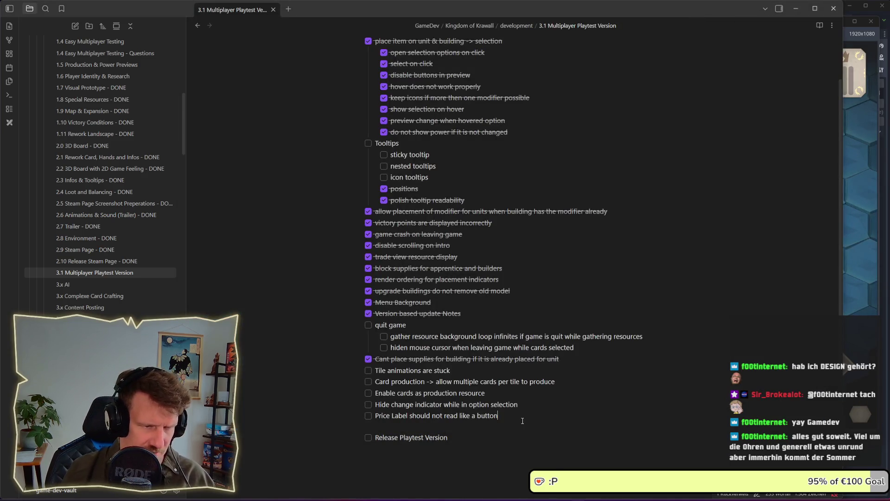
Add the open task 'Tooltip allign training options vertically' to the playtest checklist
key("Return")
type("T")
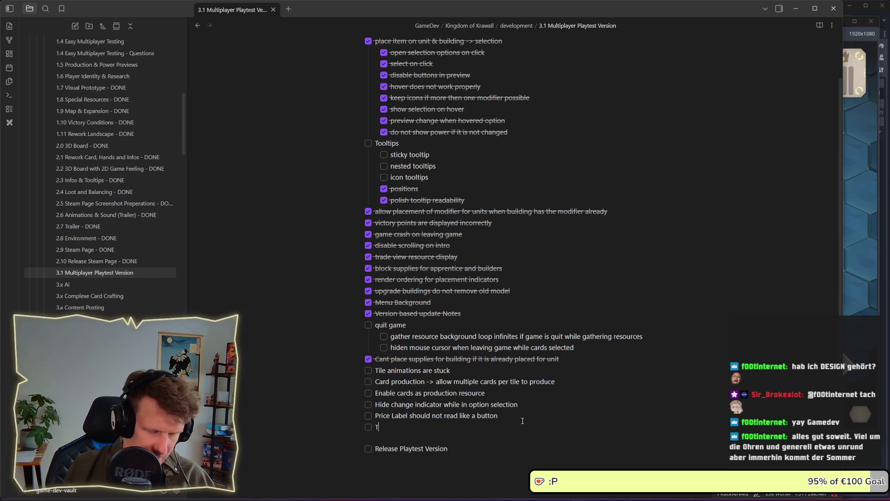
type("ooltip al")
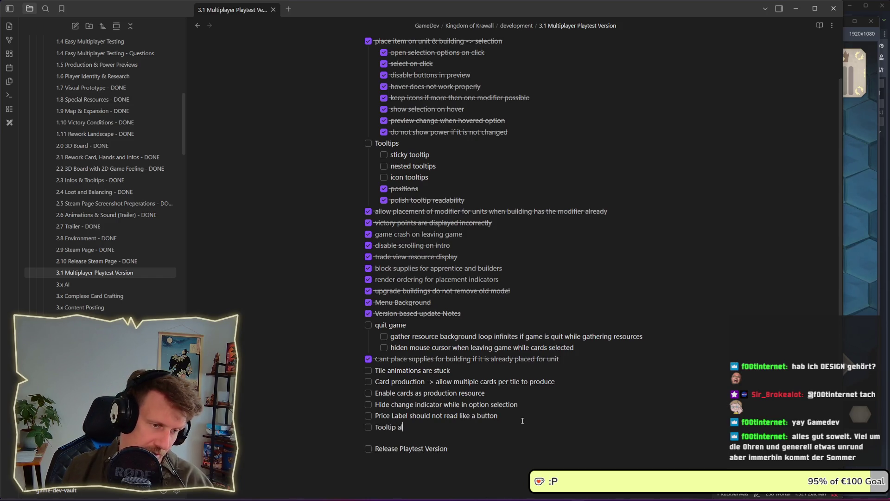
type("lign ")
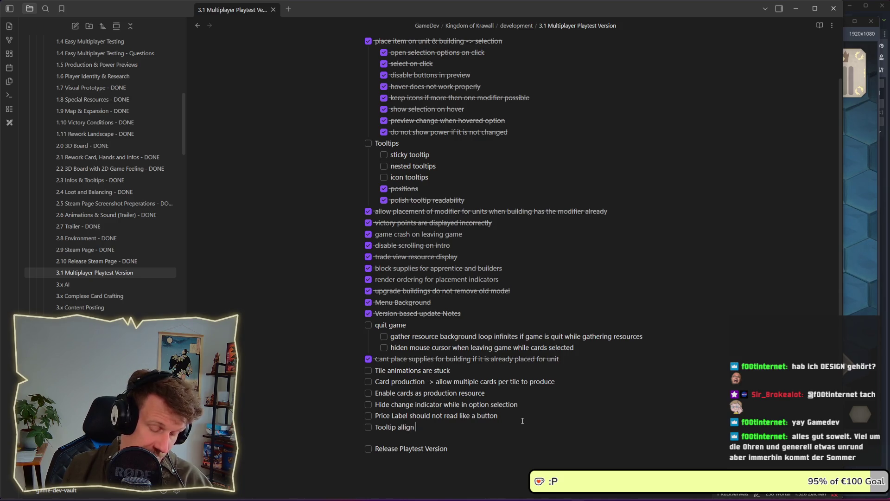
type("p")
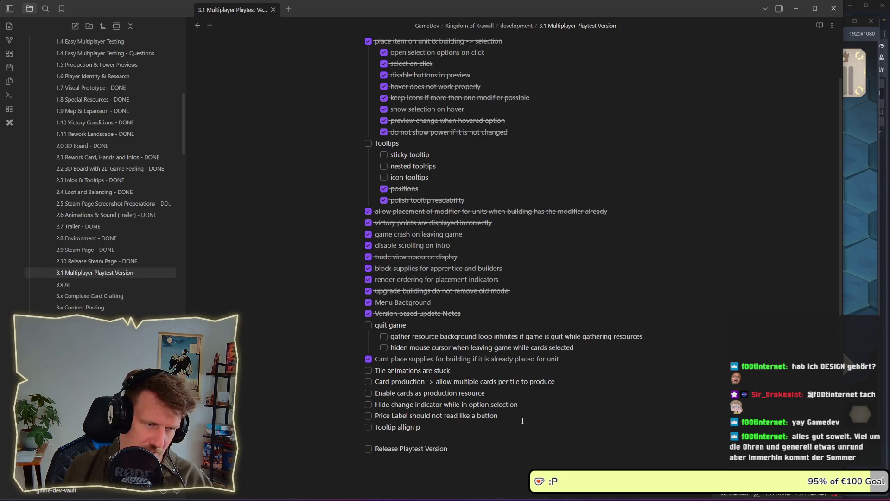
key("BackSpace")
type("training")
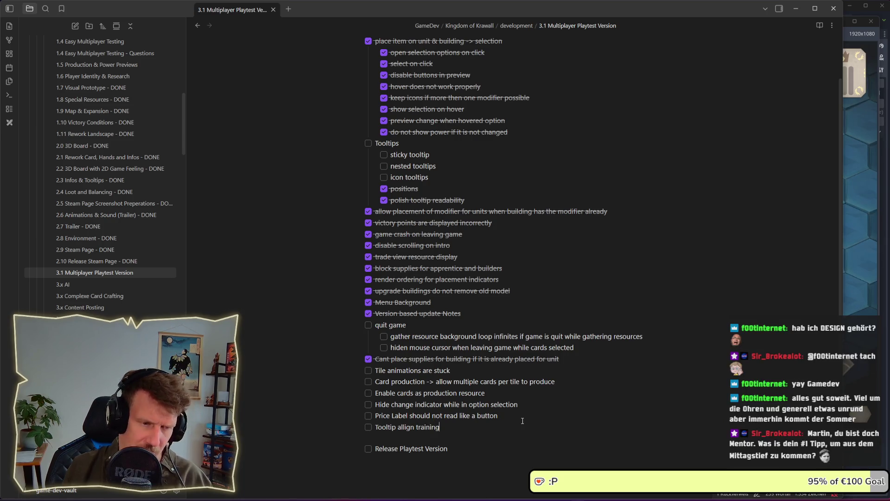
type(" options v")
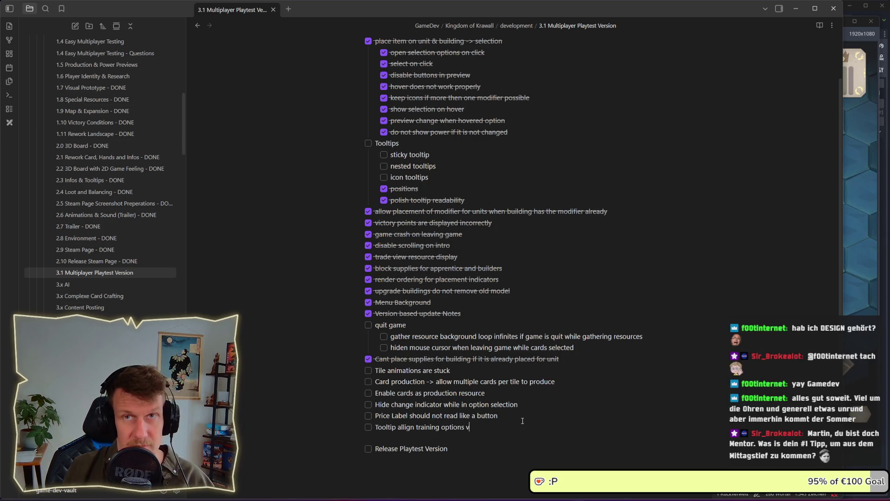
type("ertically")
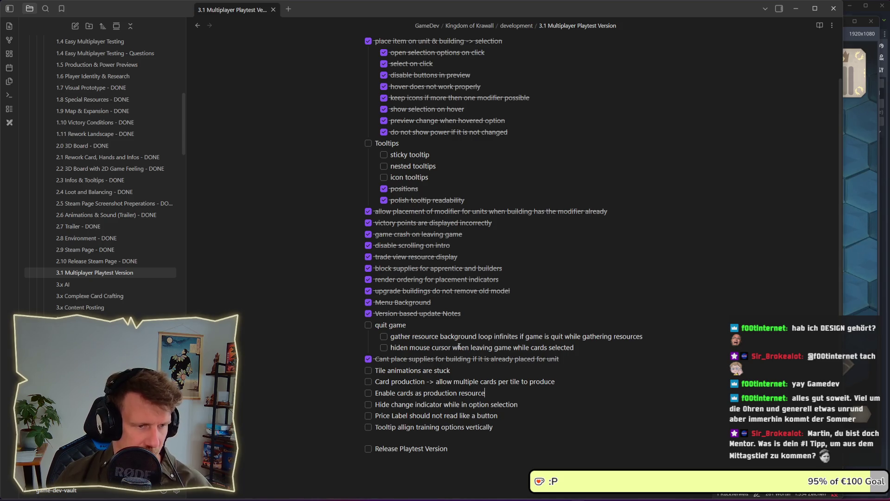
key("Up")
key("Up")
key("Up")
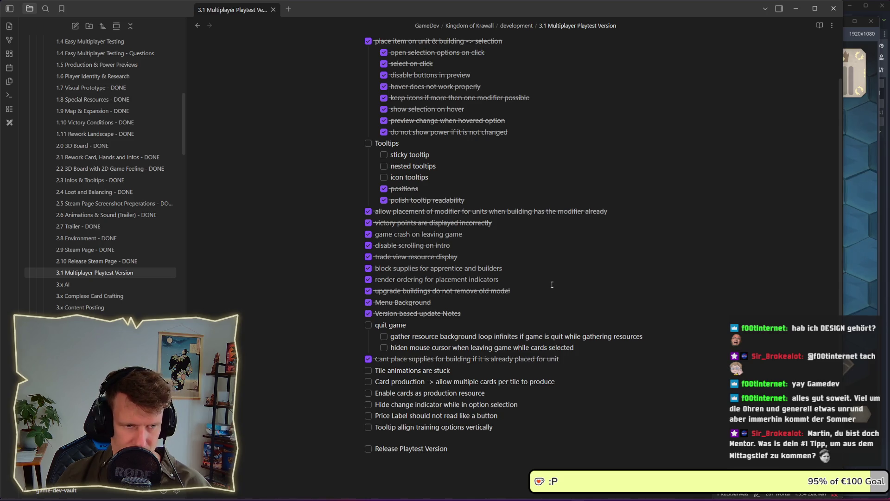
left_click(862, 259)
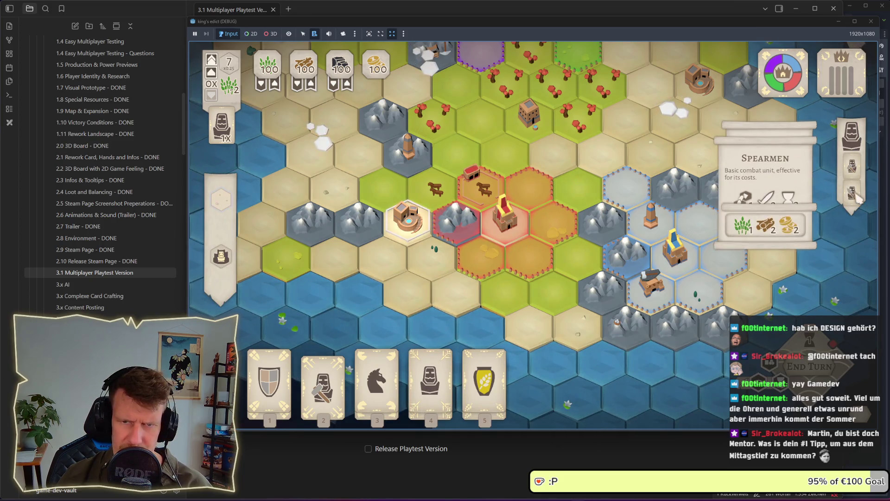
In the debug match, select a board tile to see its build options, then deselect the builder
left_click(553, 278)
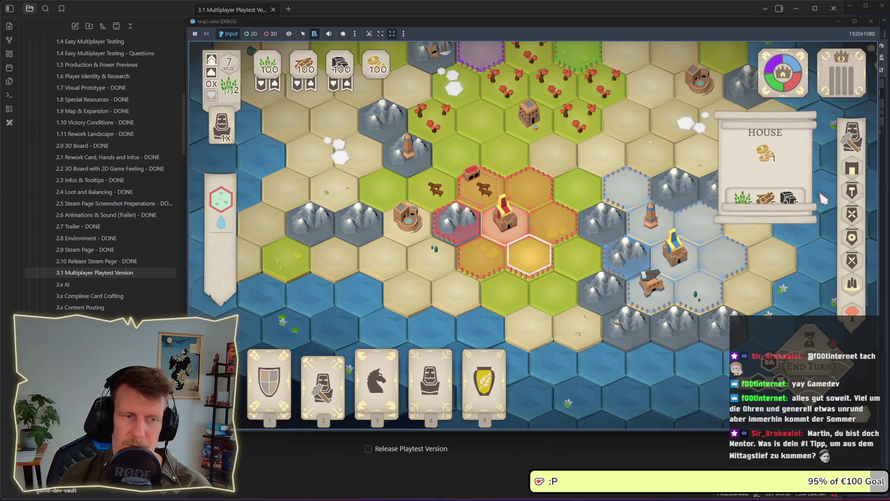
left_click(454, 264)
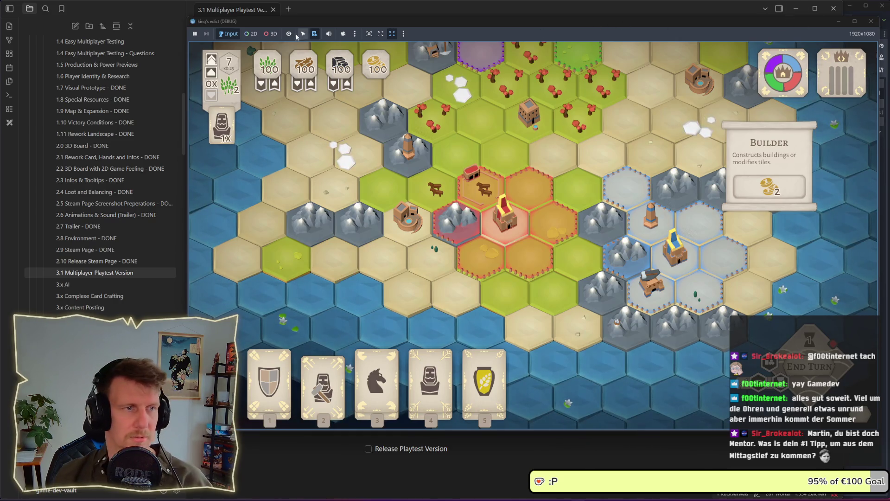
left_click(391, 11)
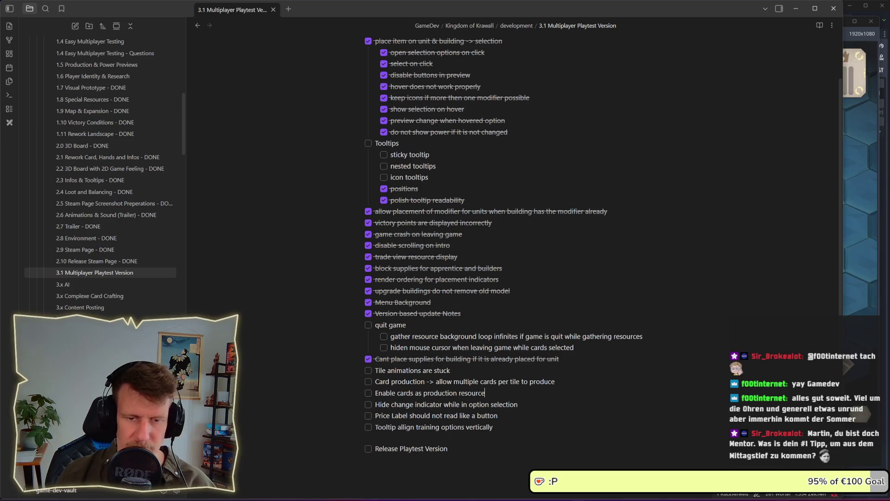
Briefly check the payment reminder PDF, then return to the checklist's block supplies task
key("alt+Tab")
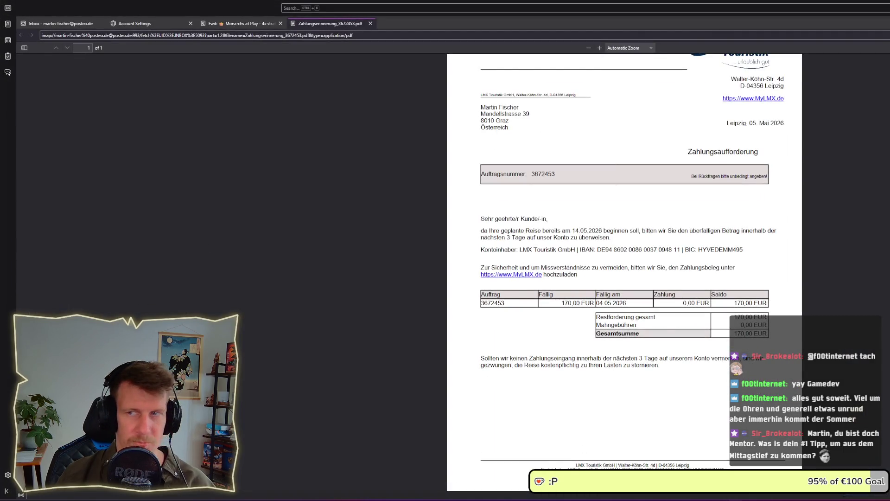
key("alt+Tab")
left_click(571, 263)
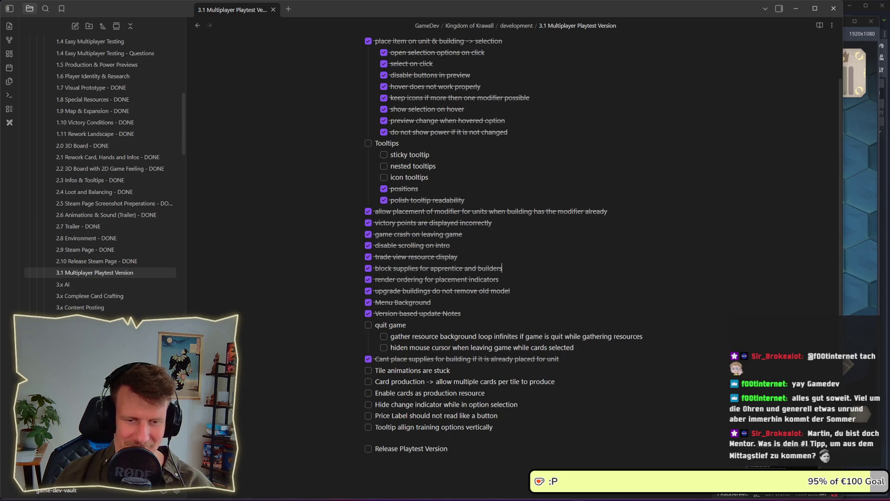
key("alt+Tab")
Stage all changes with git add . and type the commit message 'refactor tooltip for trainings'
type("git")
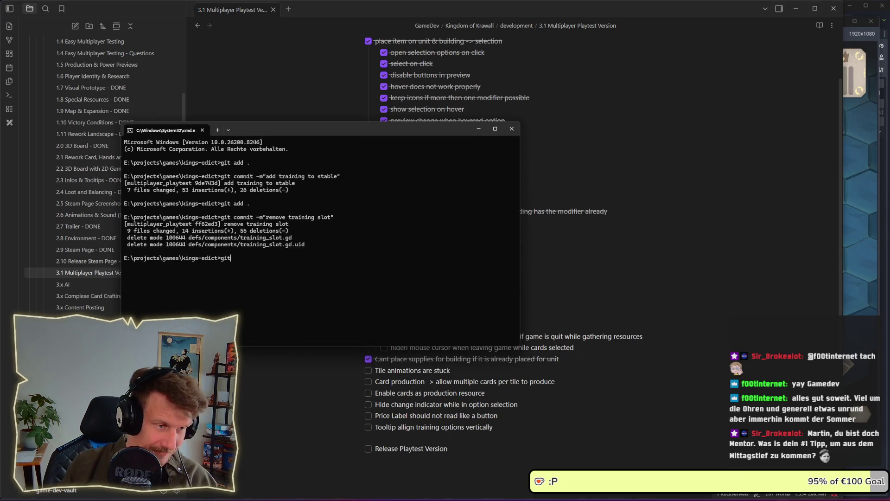
type(" add .")
key("Return")
type("git commit -m\"")
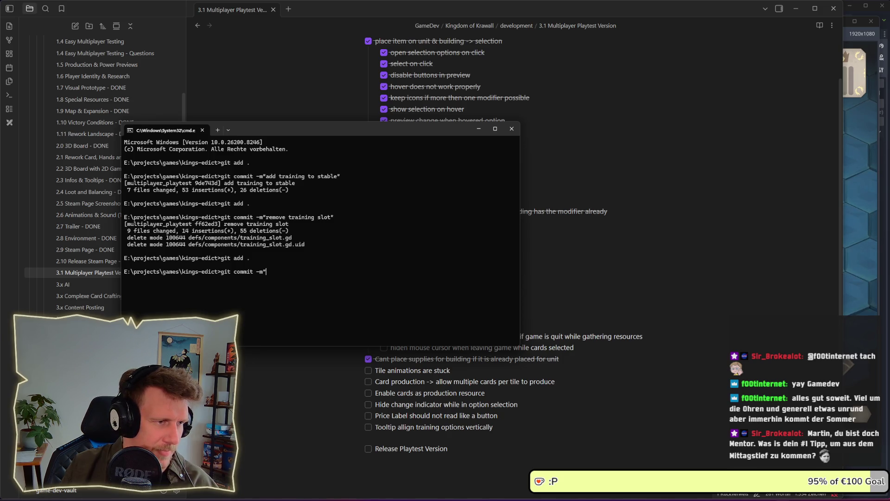
type("fi")
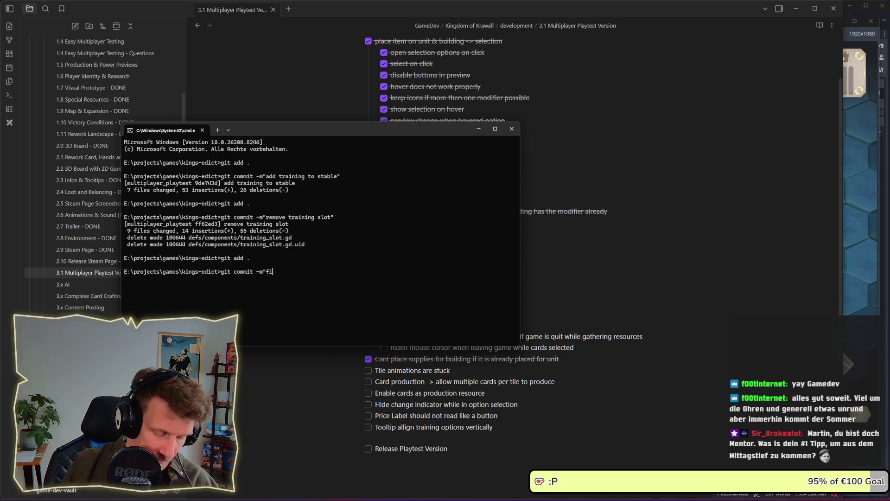
type("x o")
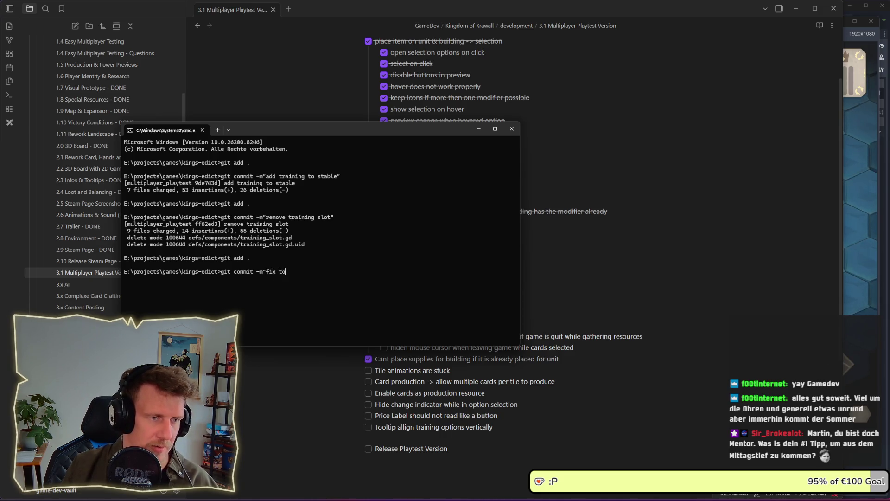
type("olti fopr ")
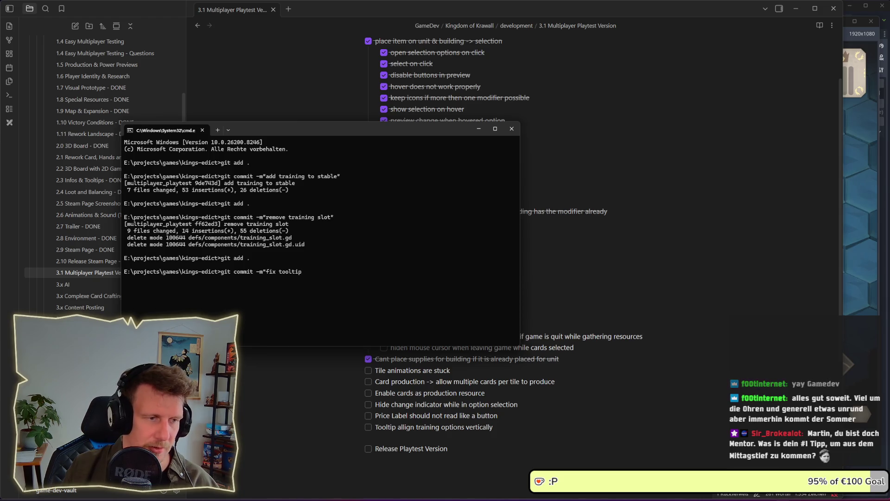
type("traini")
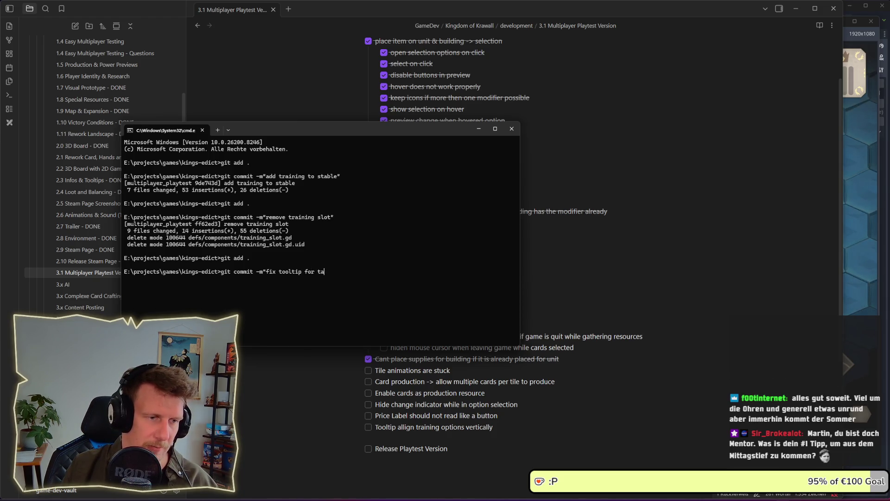
type("ng")
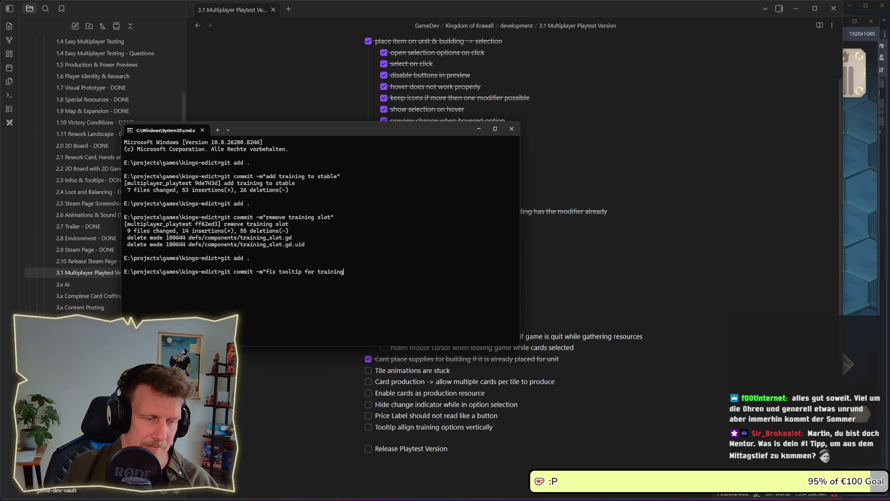
type("s")
key("ctrl+Left")
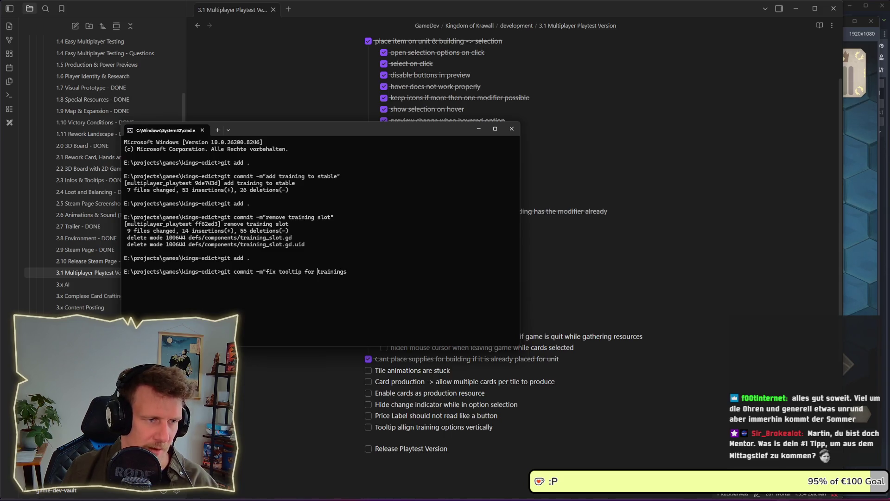
key("BackSpace")
key("BackSpace")
key("BackSpace")
type("refact")
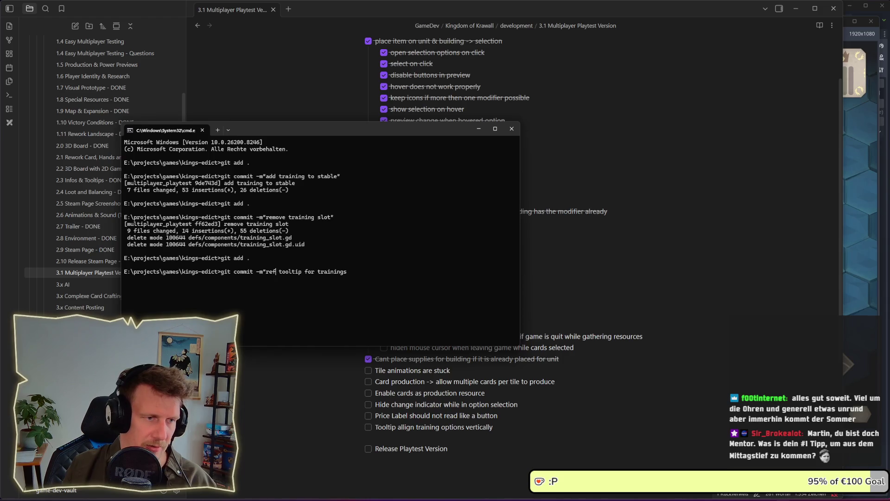
type("or")
left_click(363, 271)
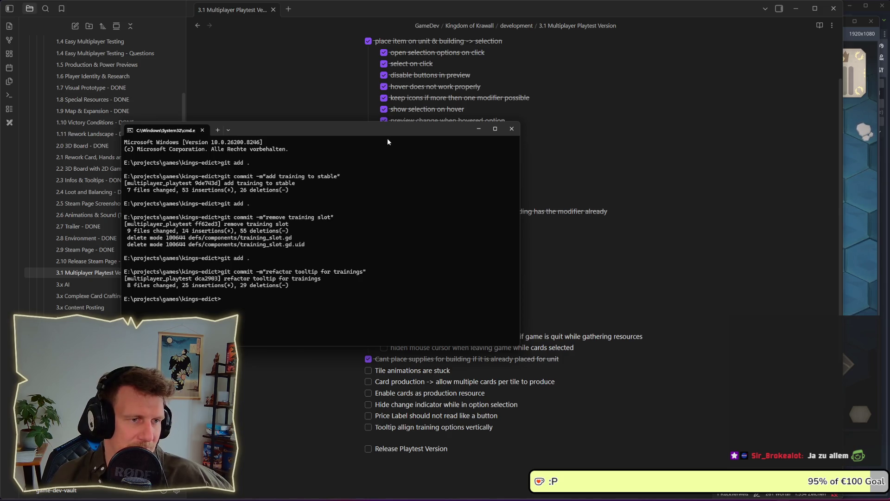
Minimize the terminal, review the checklist's tooltip tasks, and bring the game window forward
left_click_drag(388, 132, 447, 119)
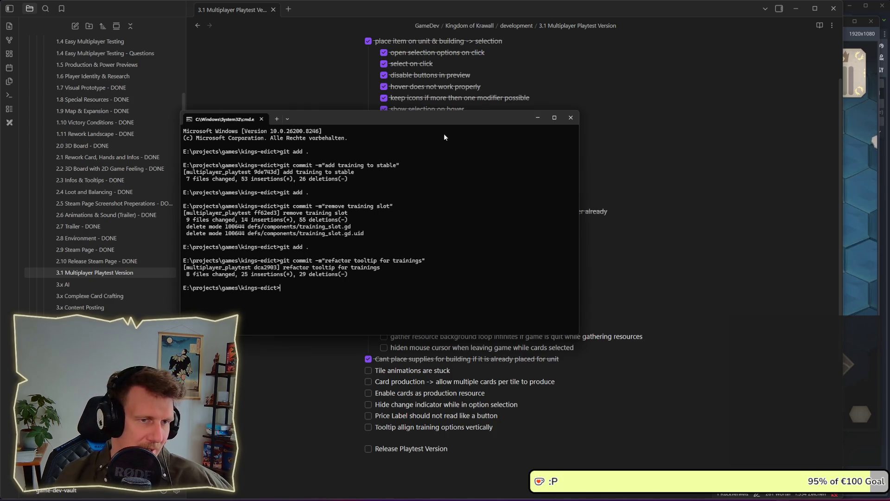
left_click(539, 118)
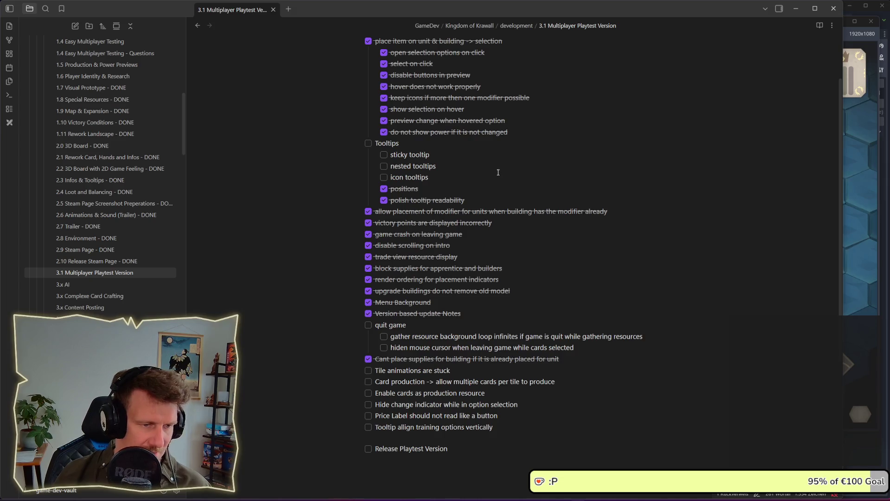
scroll(498, 172, "down", 1)
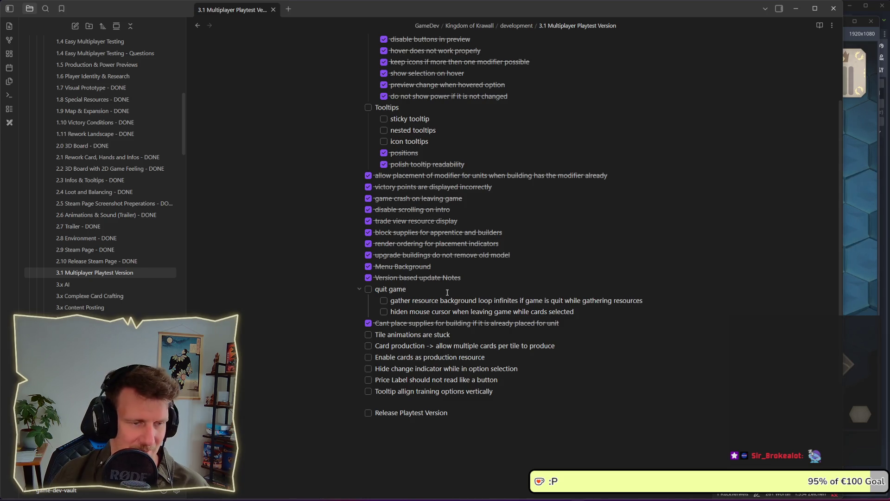
scroll(447, 292, "down", 3)
left_click(515, 321)
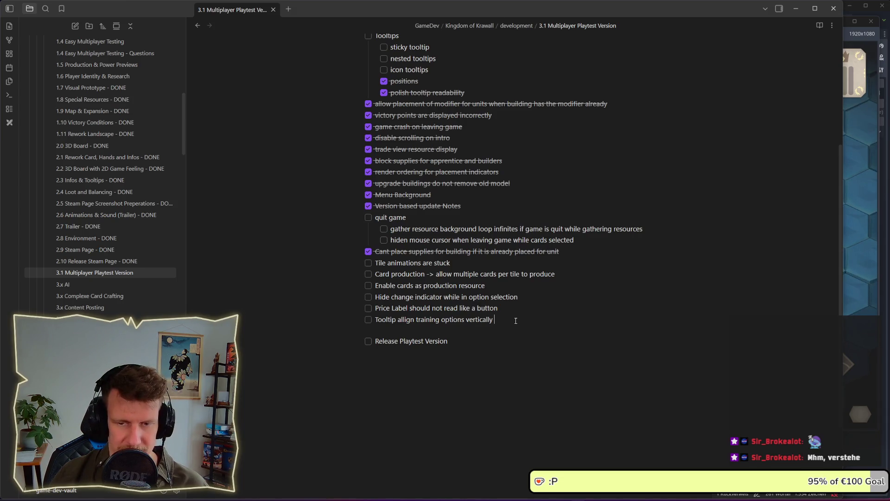
scroll(500, 284, "up", 3)
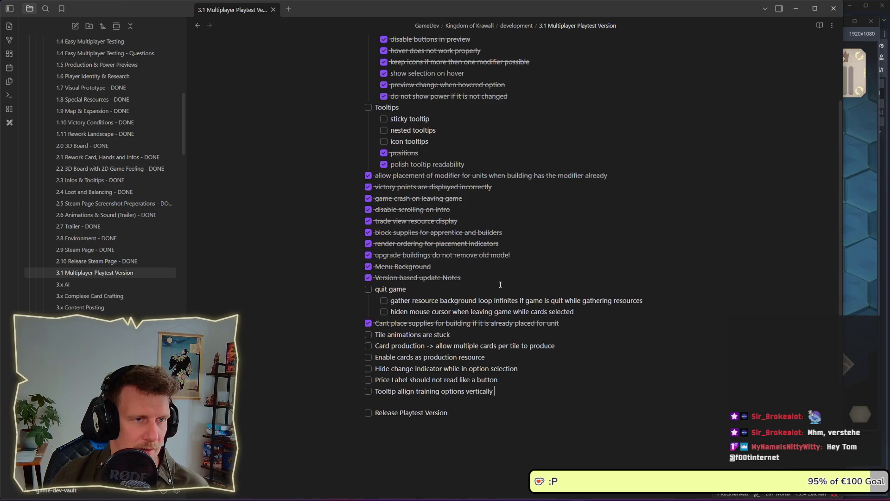
left_click(442, 131)
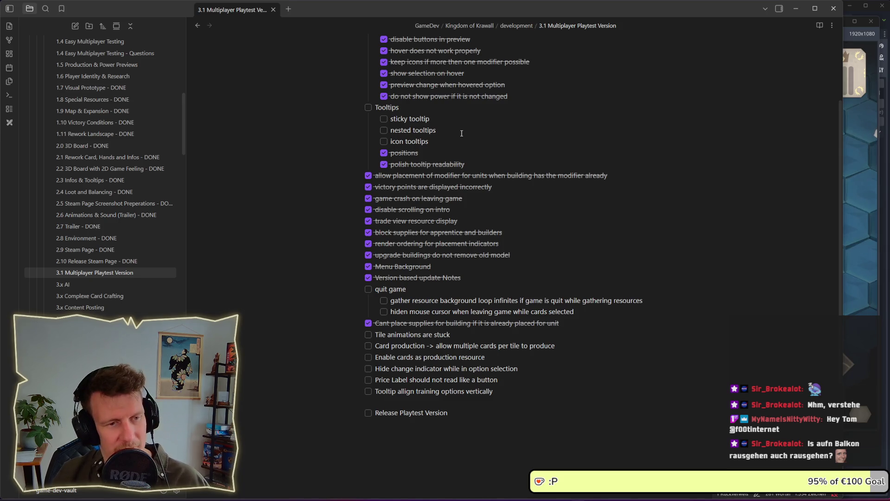
scroll(452, 131, "down", 1)
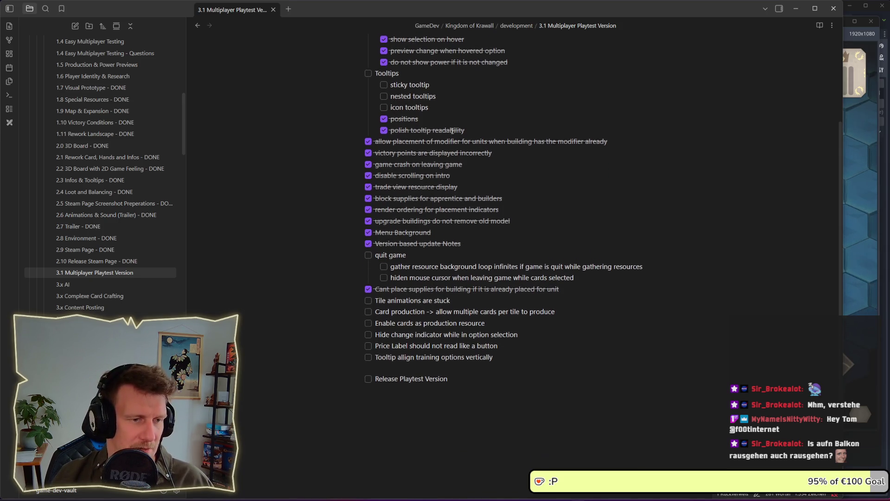
scroll(452, 131, "up", 3)
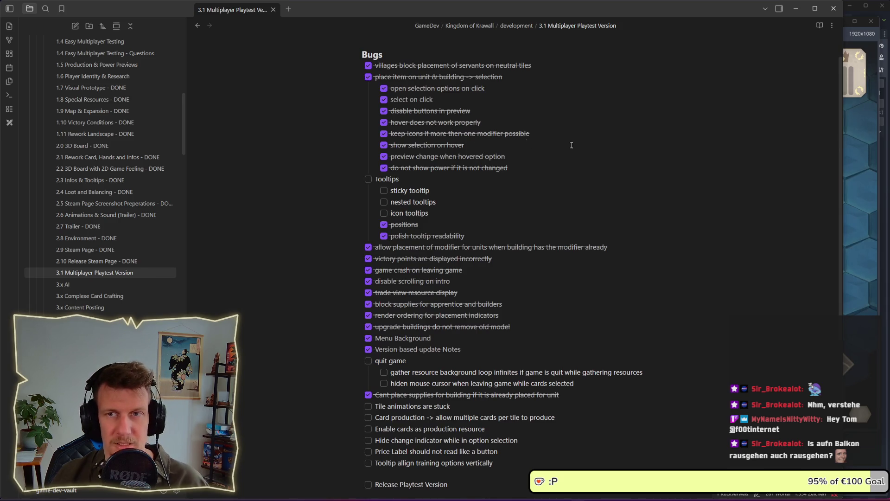
left_click(864, 182)
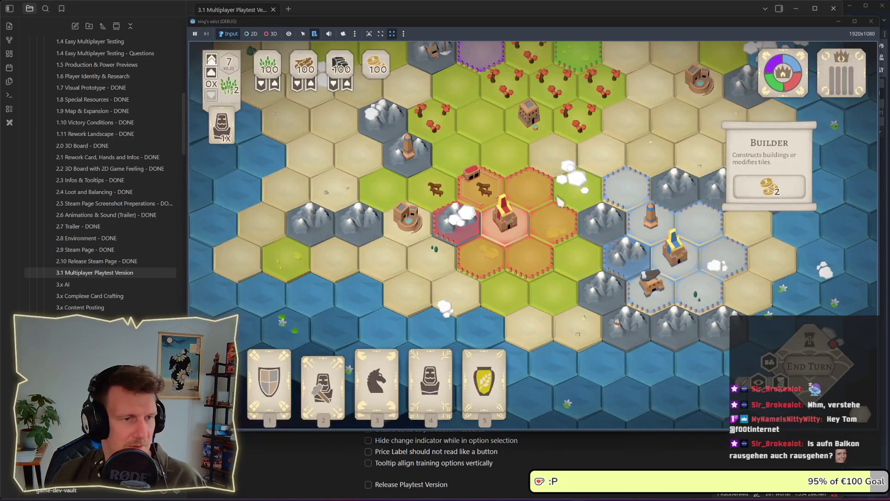
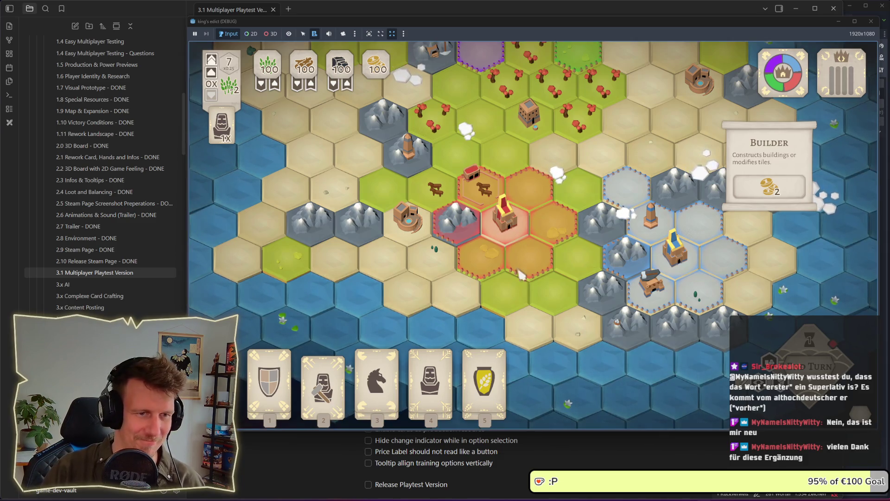
Play the fourth hand card on the central castle to reveal its training options and coin costs
scroll(491, 262, "up", 2)
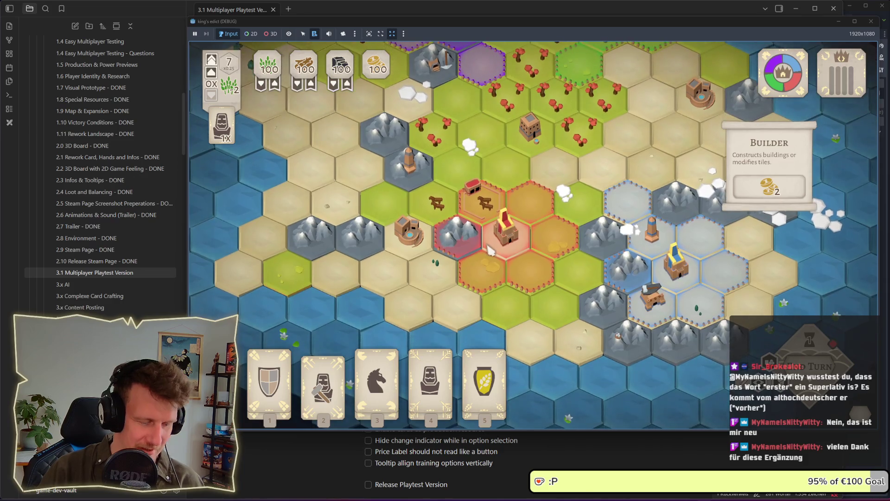
key("4")
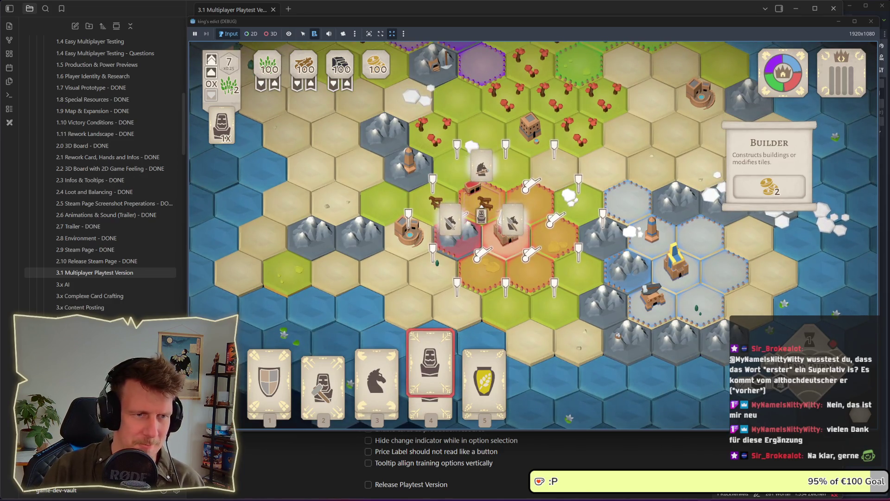
left_click(482, 199)
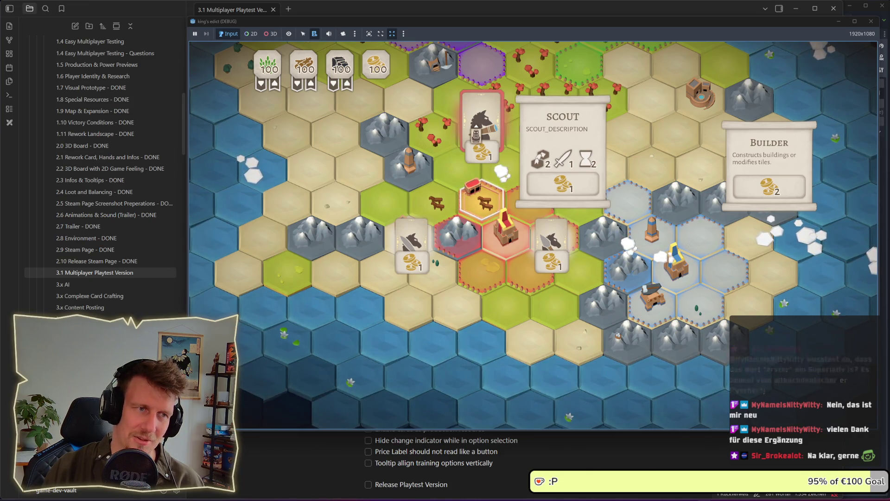
Read the Horsemen and Scout option tooltips, then dismiss the training options
mouse_move(552, 246)
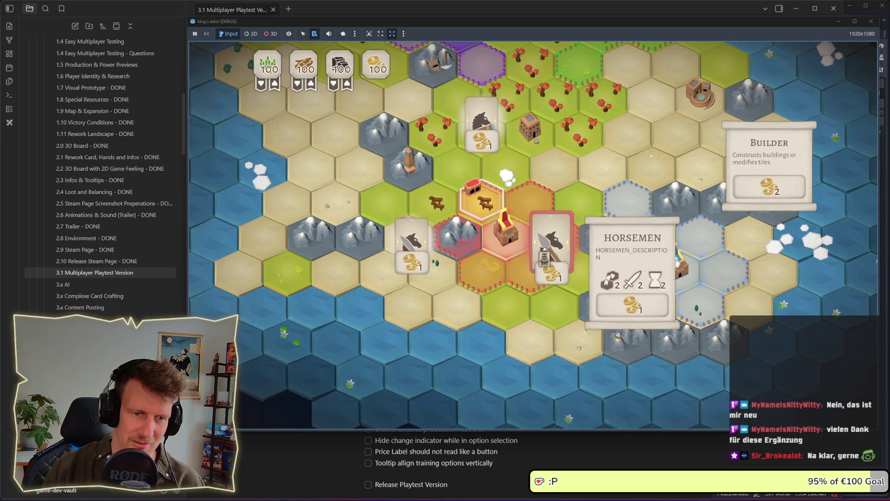
mouse_move(490, 142)
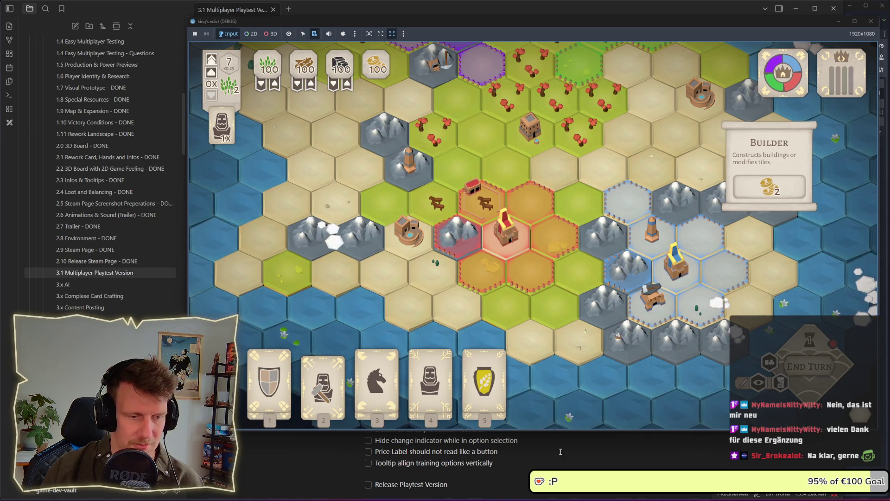
Switch from the Obsidian bug list to the Godot editor showing component_entry.gd
left_click(577, 458)
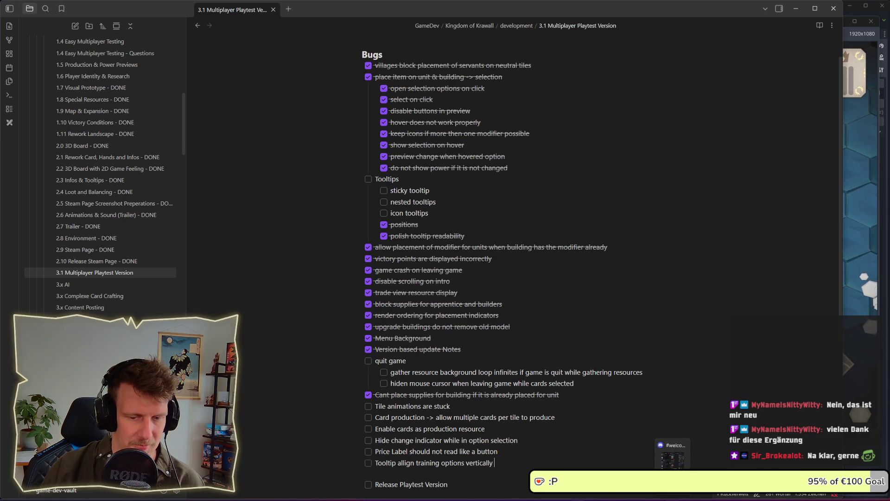
left_click(656, 496)
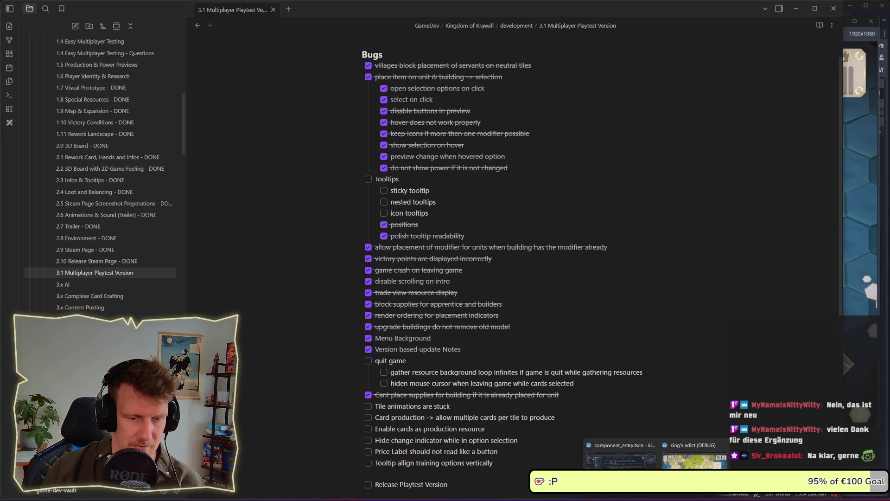
left_click(621, 457)
left_click(505, 216)
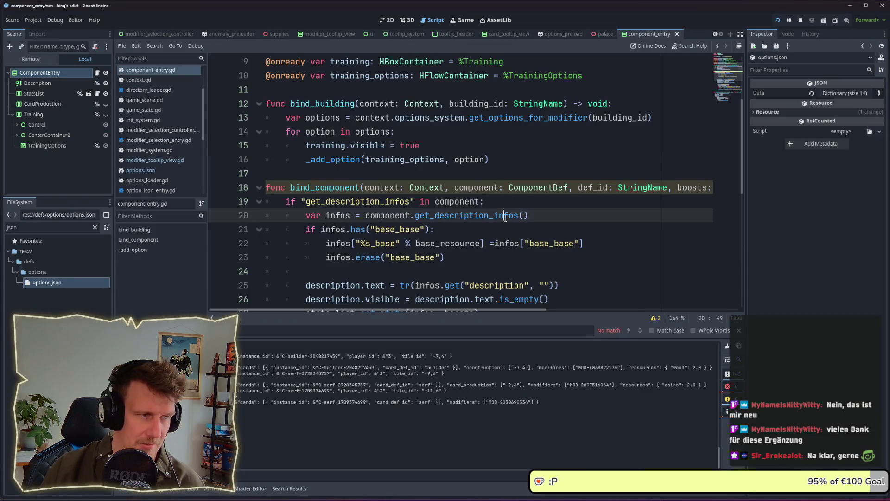
Open options.json in the script editor and browse to the unit entries
double_click(55, 282)
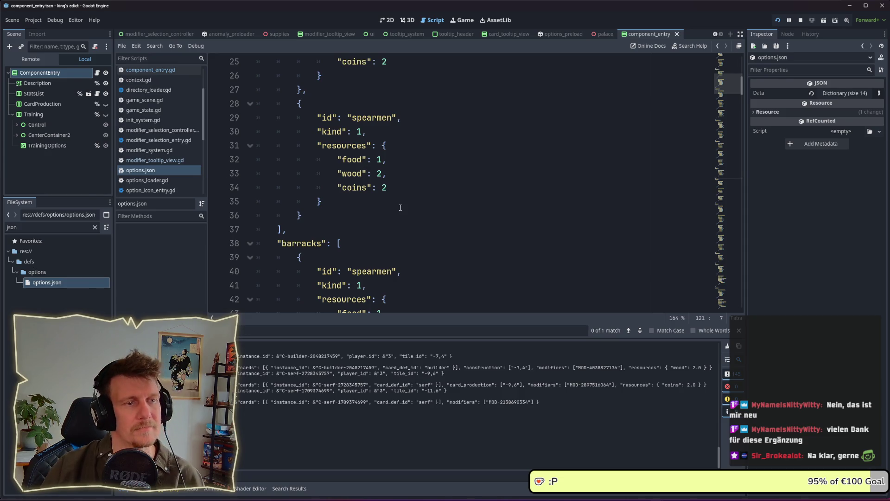
scroll(400, 207, "up", 3)
left_click(397, 187)
left_click_drag(321, 200, 317, 175)
scroll(396, 185, "down", 3)
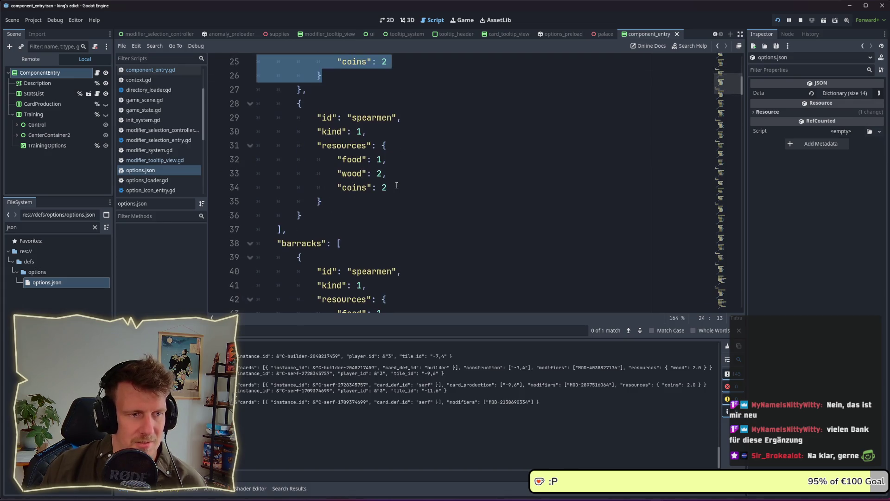
scroll(396, 186, "down", 8)
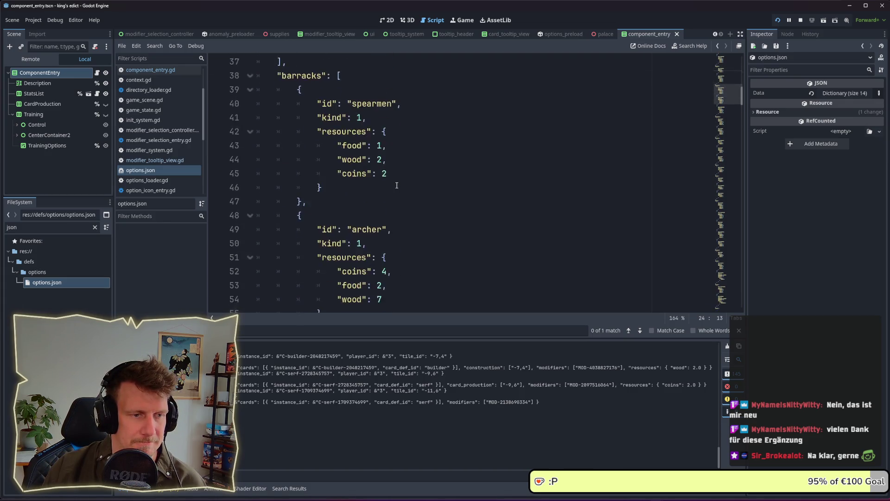
left_click(396, 187)
Find the horsemen entry and begin a "cards": key after its resources block
key("ctrl+f")
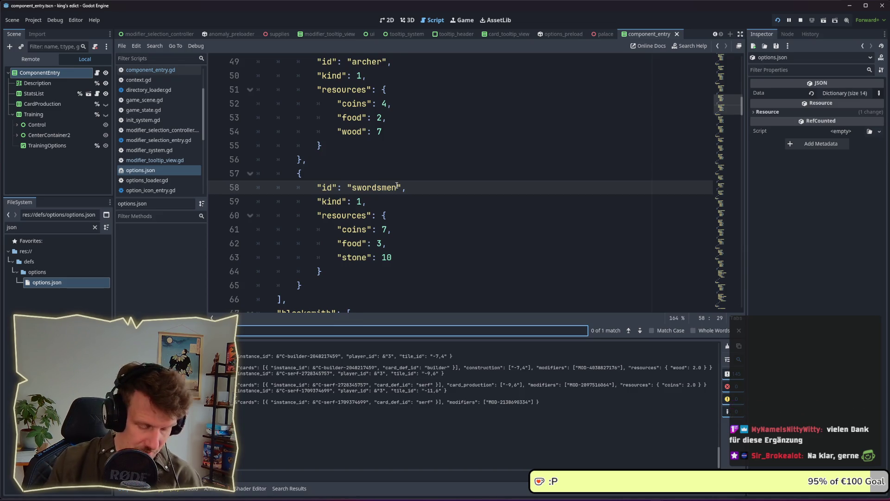
type("horse")
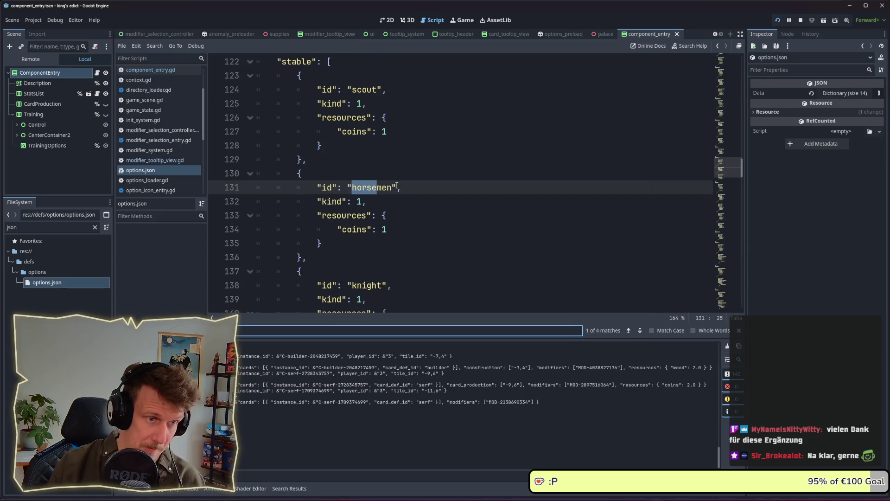
scroll(388, 206, "down", 2)
left_click(388, 159)
type(",")
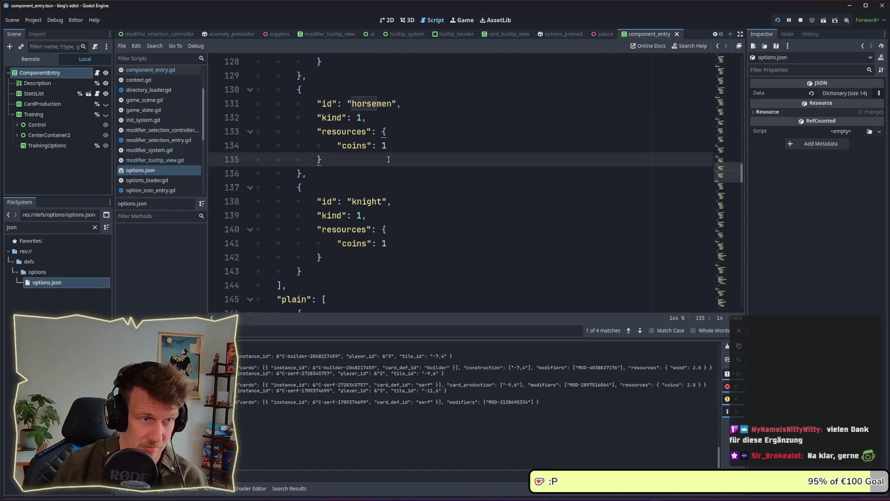
key("Return")
type("{")
key("BackSpace")
type("\"W")
type("cards\":")
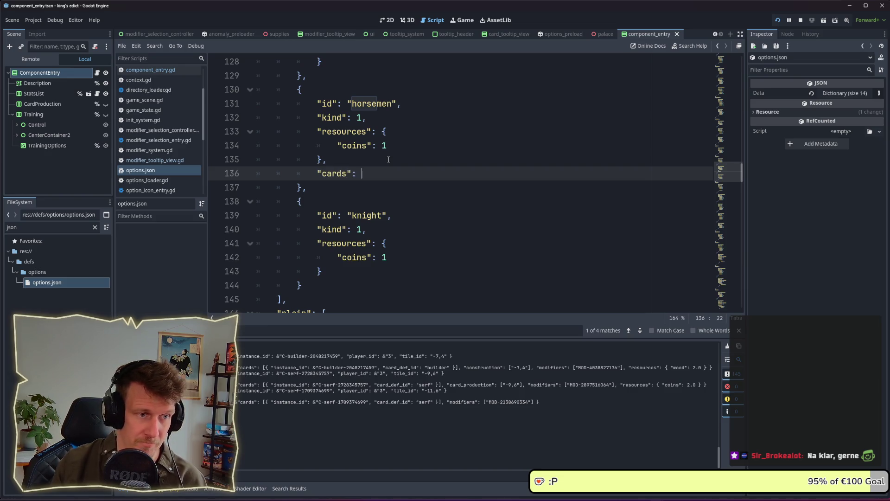
type("[")
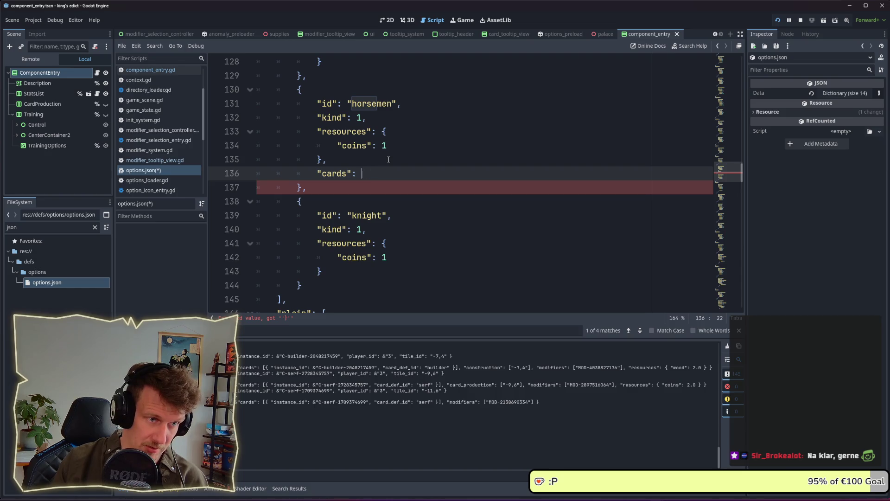
key("BackSpace")
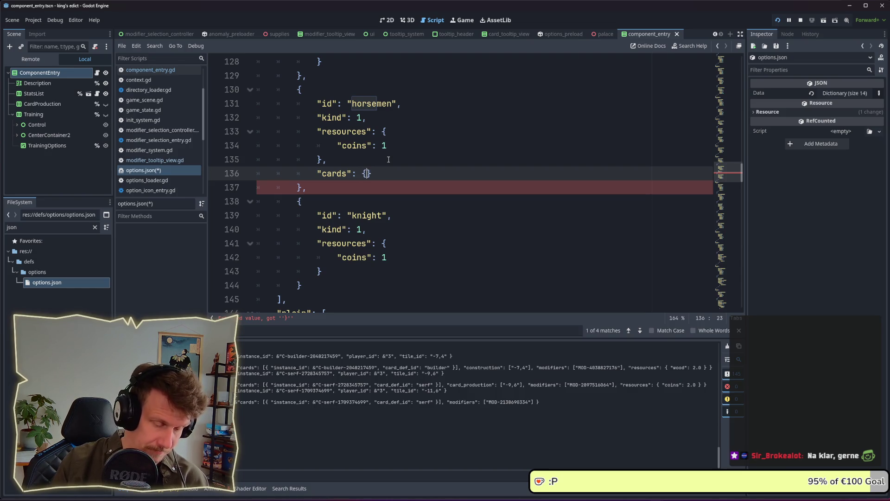
key("Return")
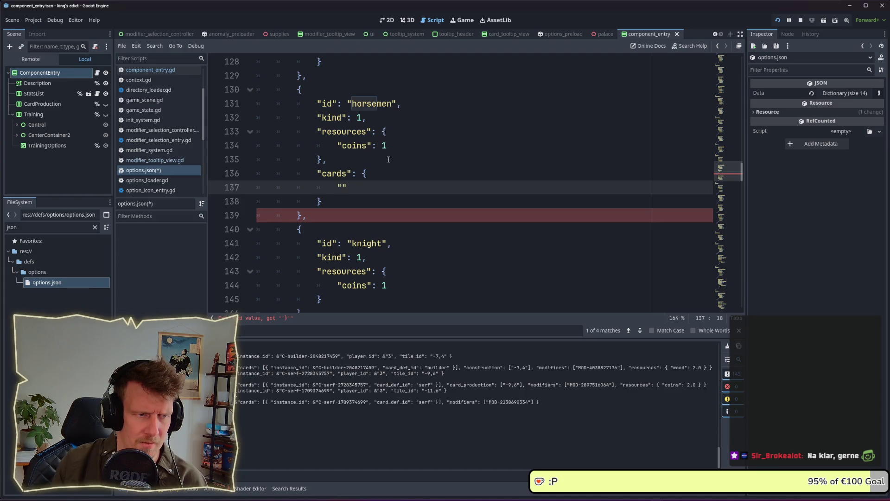
type("orse")
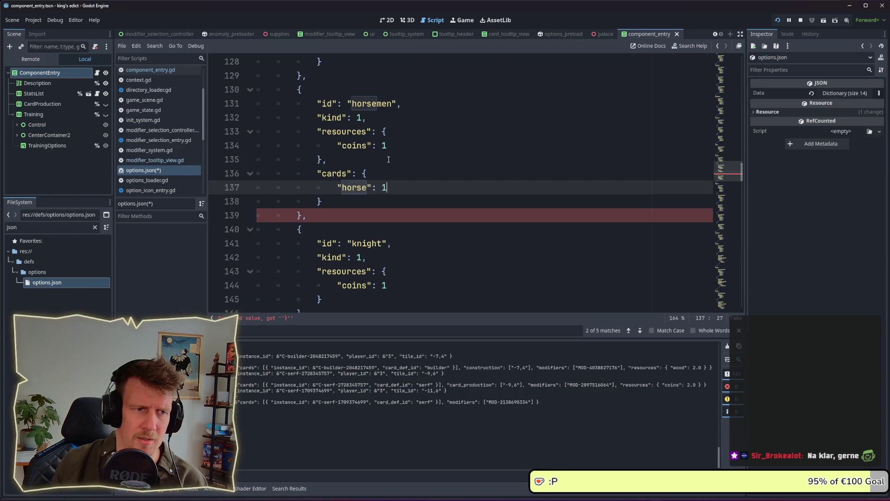
key("ctrl+s")
left_click(335, 203)
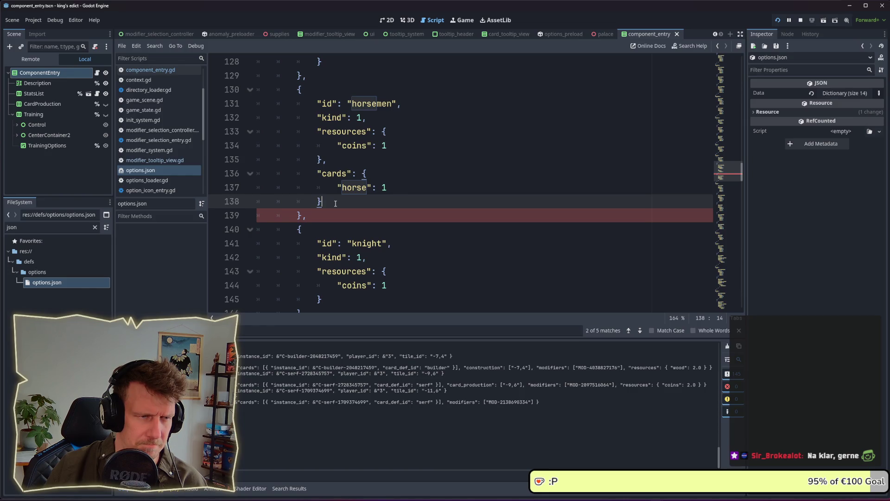
key("Up")
key("Up")
key("Up")
key("Down")
key("Down")
key("Down")
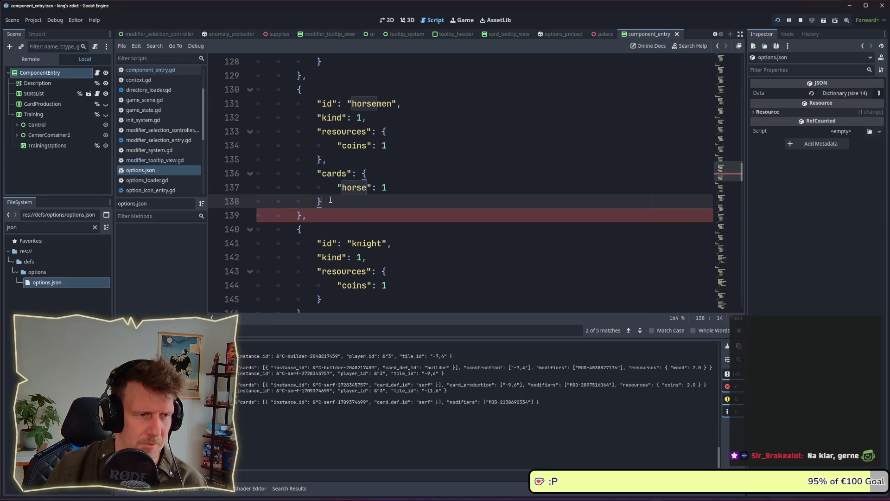
type(",")
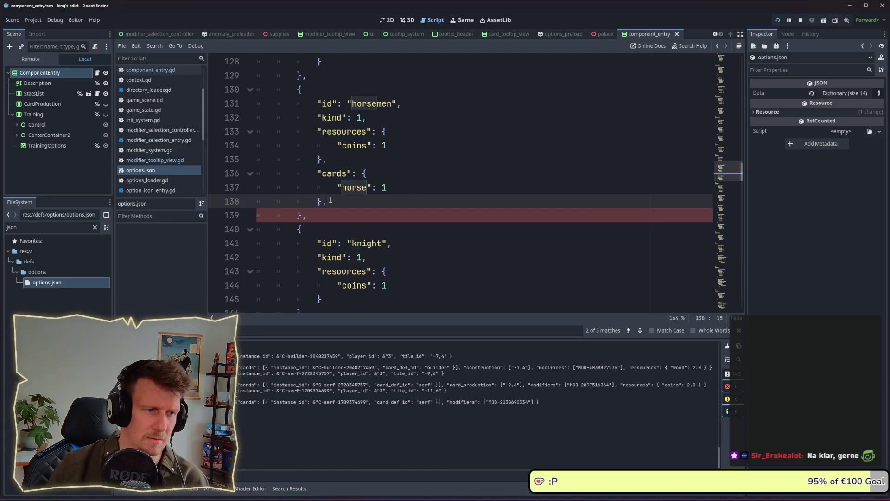
key("BackSpace")
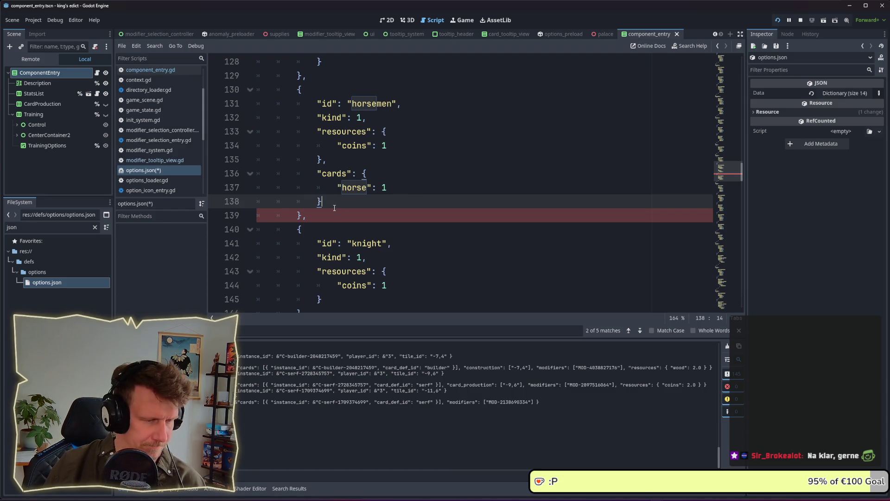
left_click(330, 220)
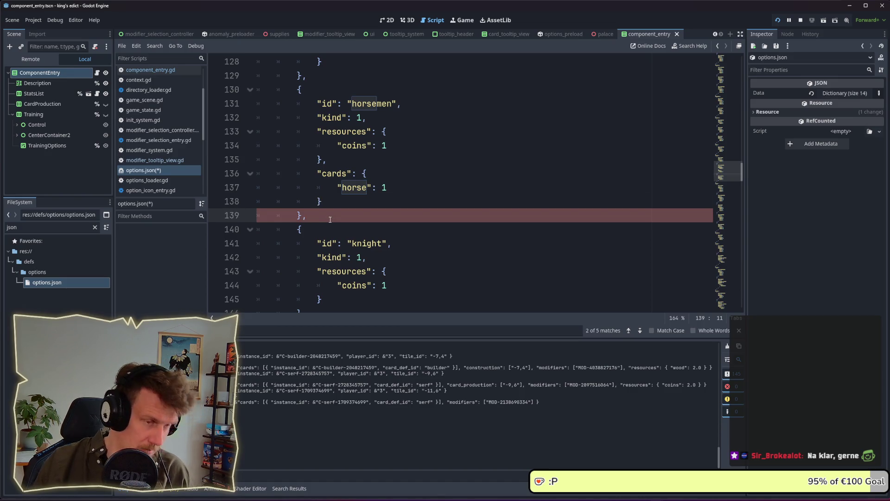
key("Up")
key("Up")
key("End")
key("BackSpace")
key("BackSpace")
key("BackSpace")
key("BackSpace")
key("BackSpace")
key("BackSpace")
key("ctrl+shift+k")
key("ctrl+shift+k")
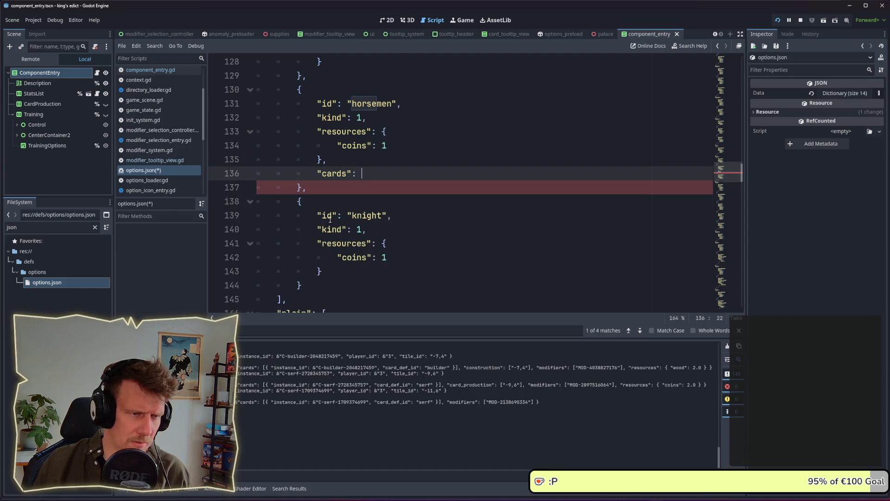
key("BackSpace")
key("BackSpace")
key("BackSpace")
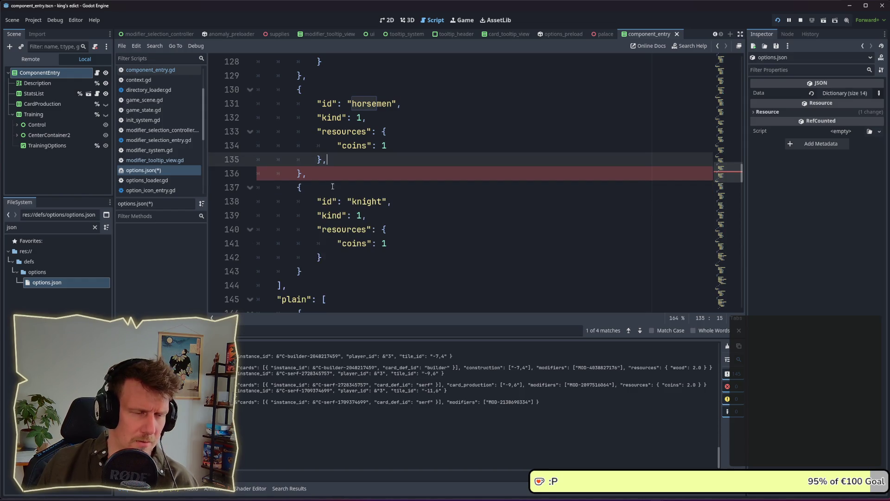
left_click(332, 186)
key("ctrl+s")
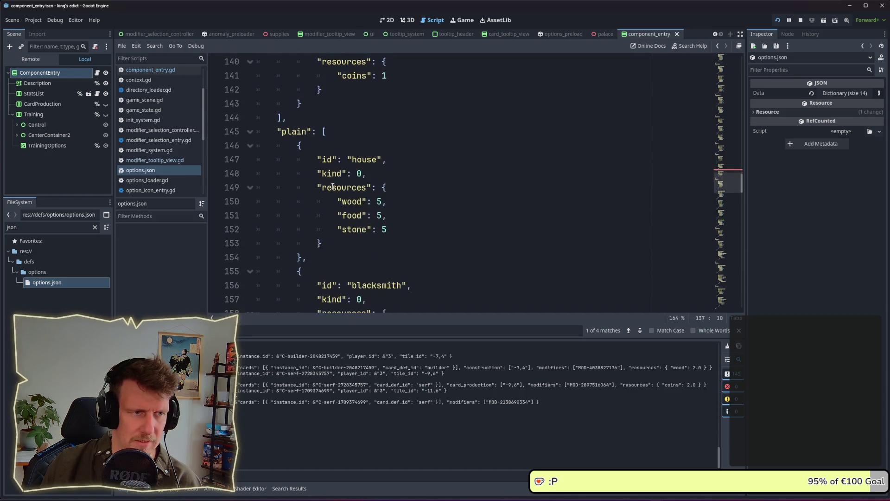
left_click(312, 212)
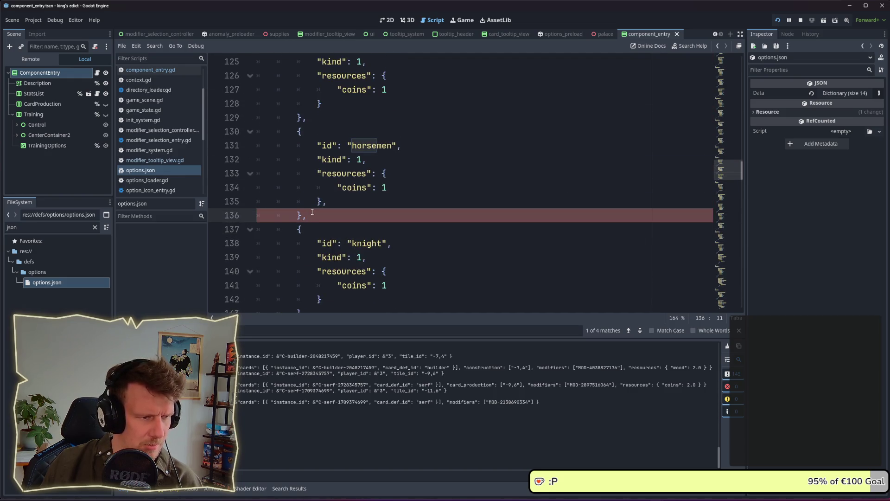
key("Up")
key("End")
key("Return")
type("\"cards")
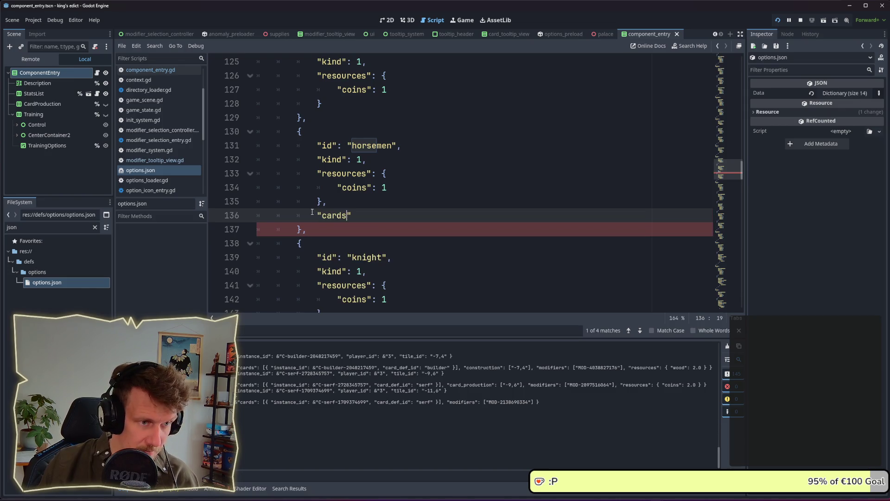
key("BackSpace")
type("{")
key("Return")
type("\"ho")
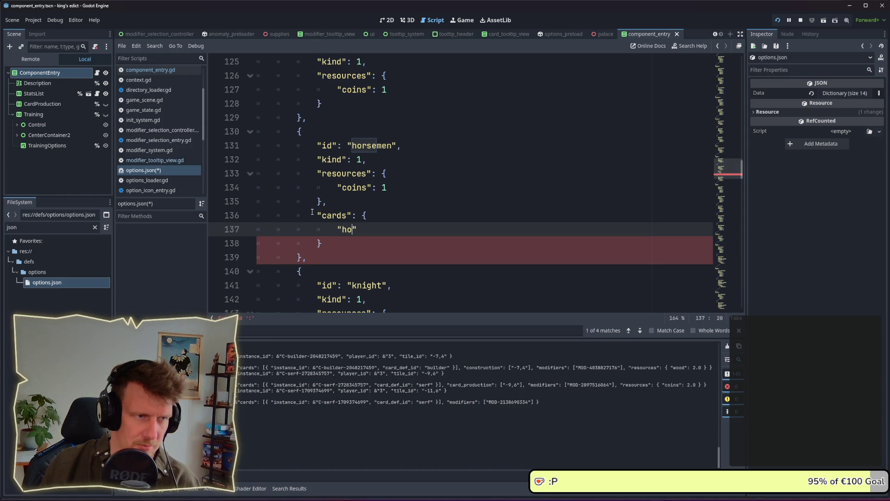
type("r")
key("ctrl+z")
key("ctrl+z")
key("ctrl+z")
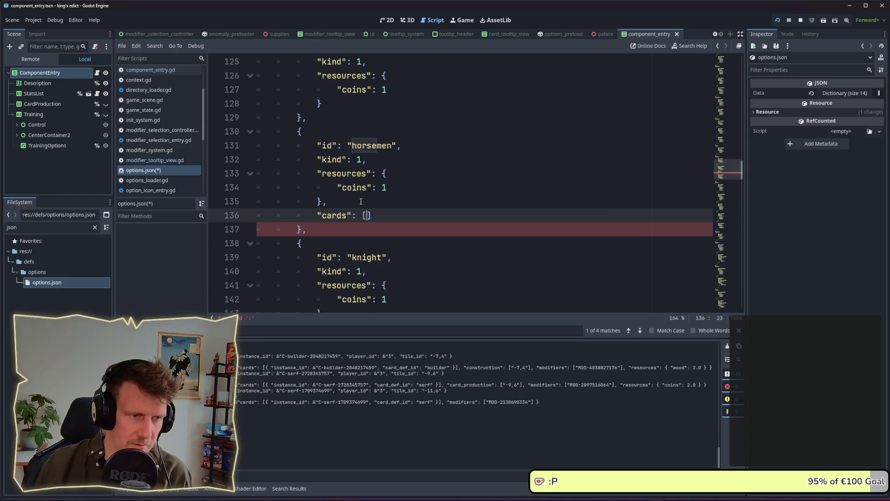
key("ctrl+z")
key("ctrl+z")
key("ctrl+z")
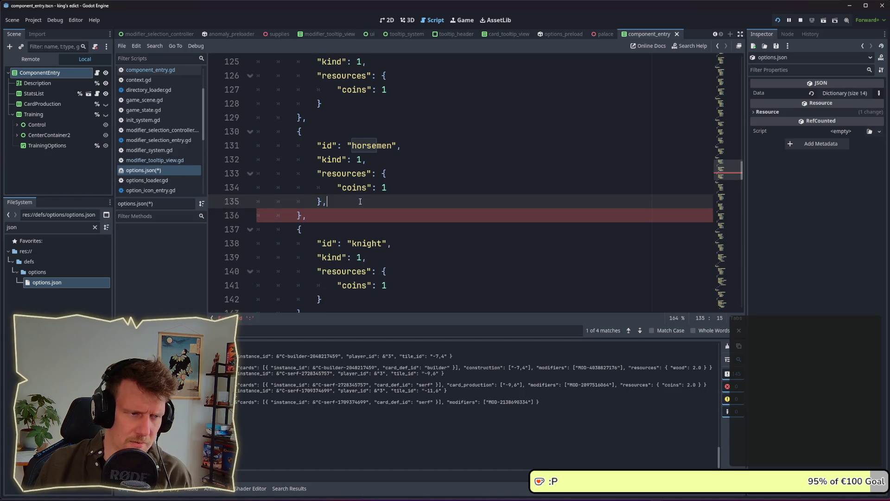
key("ctrl+s")
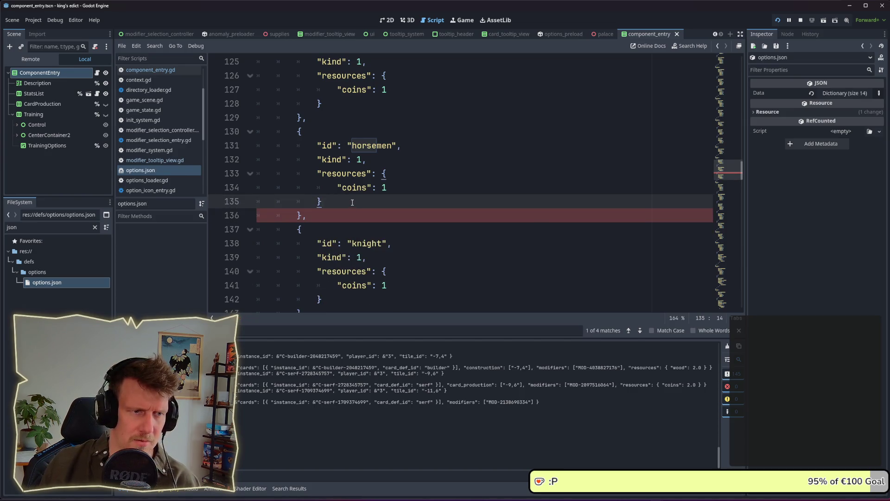
left_click(336, 215)
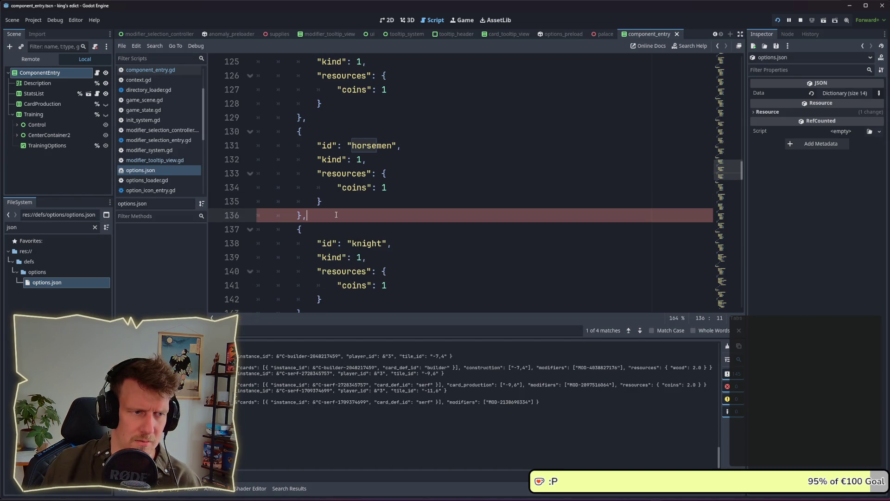
left_click(301, 214)
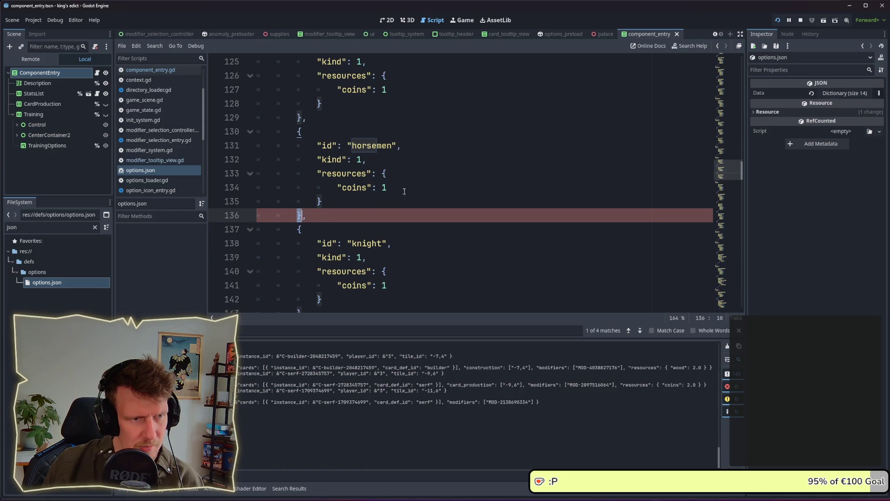
scroll(404, 187, "down", 1)
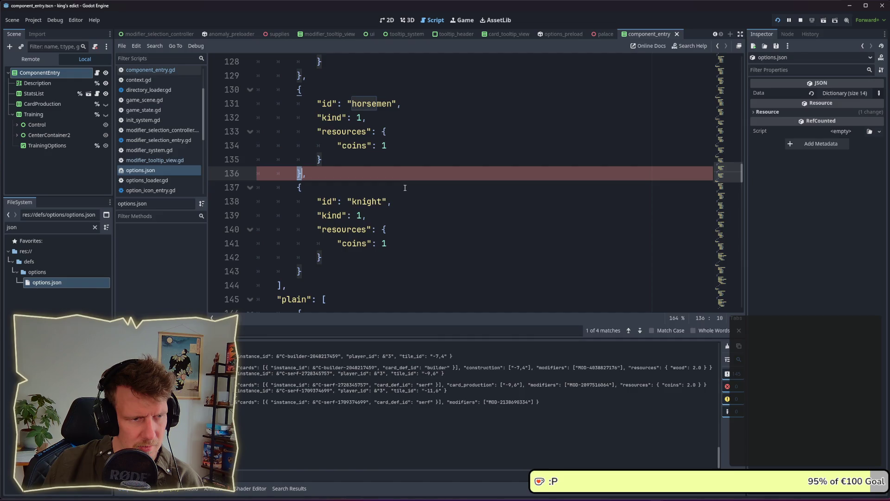
scroll(404, 188, "up", 1)
scroll(404, 187, "down", 2)
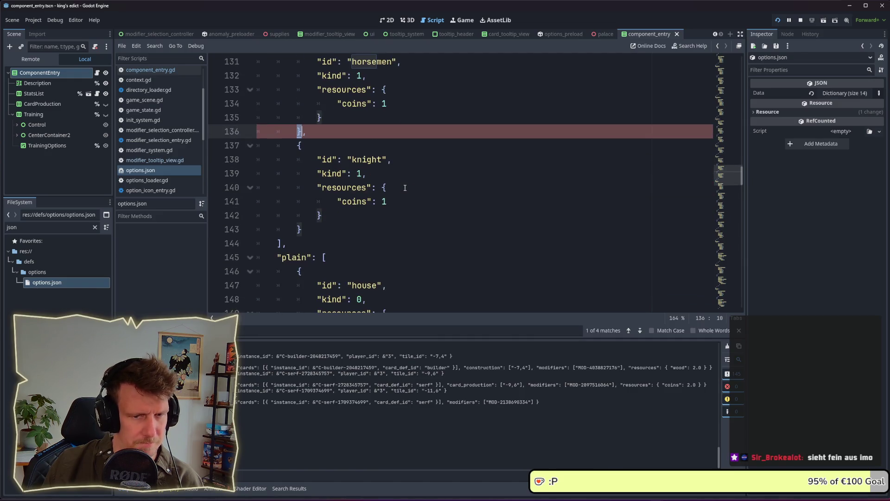
scroll(405, 188, "up", 2)
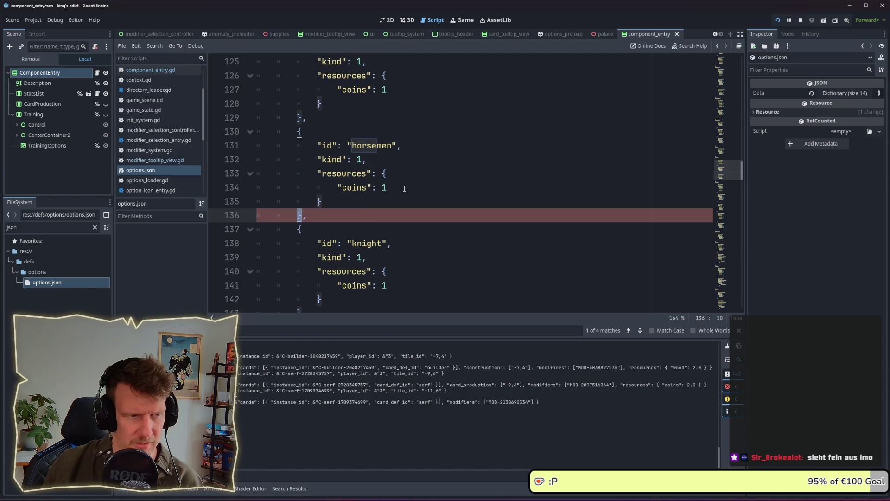
left_click(308, 215)
left_click(307, 216)
left_click(265, 330)
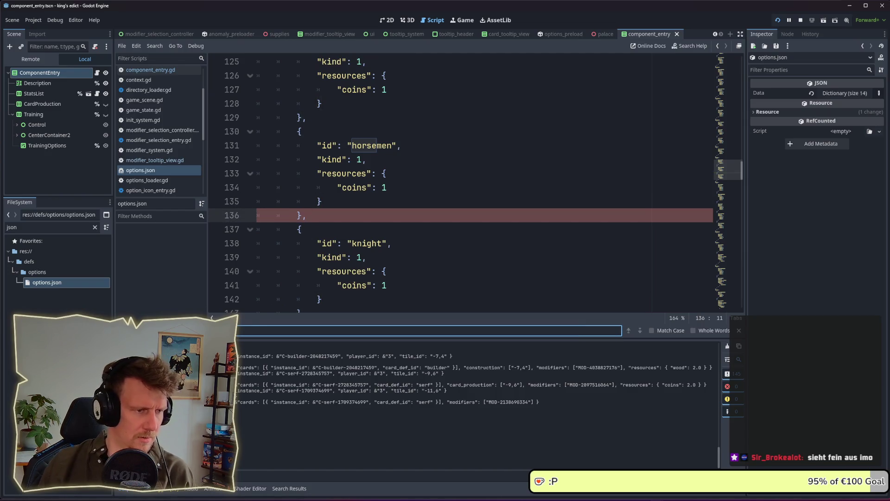
left_click(320, 216)
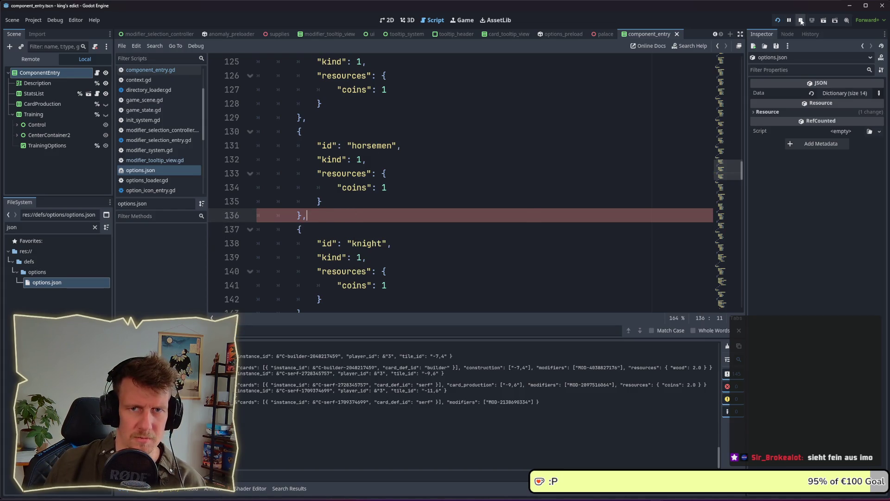
Test-run the game, then close the find bar and return to the horsemen resources line
left_click(777, 20)
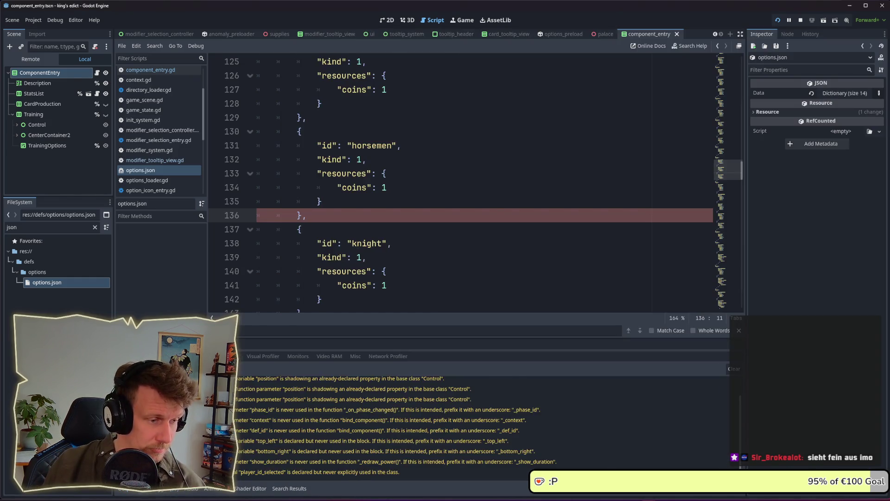
scroll(360, 220, "down", 3)
scroll(360, 222, "up", 3)
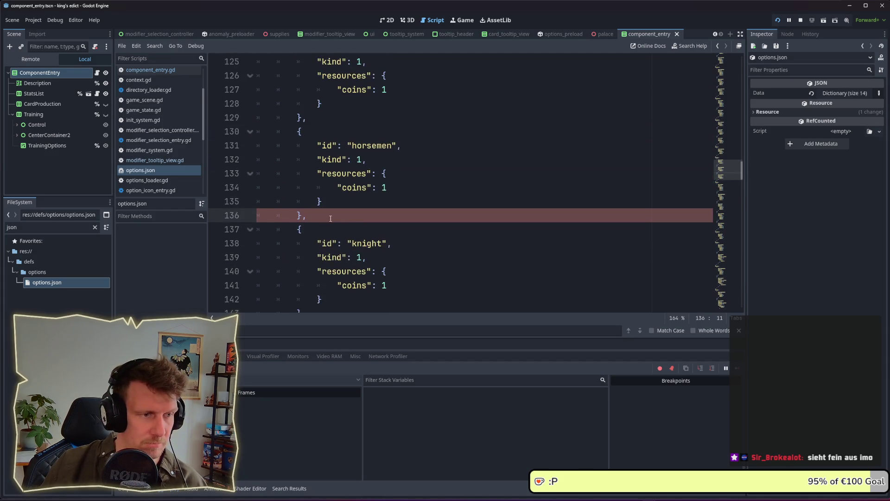
left_click(740, 330)
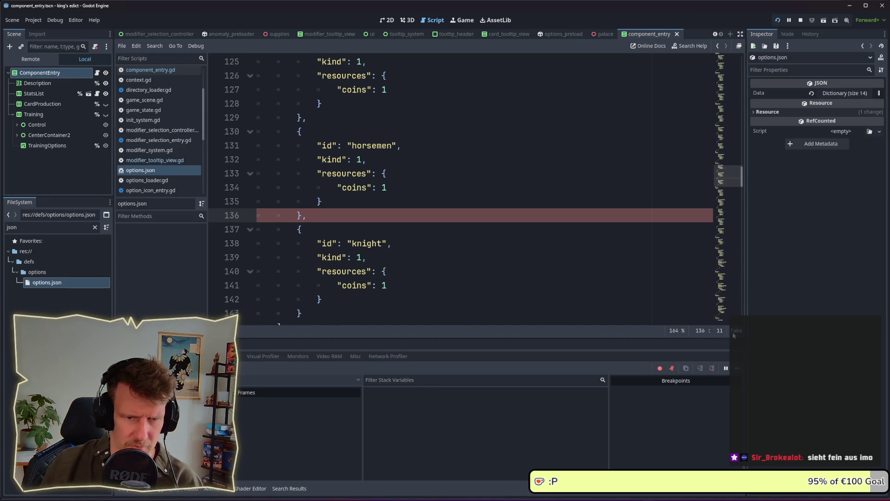
left_click(348, 207)
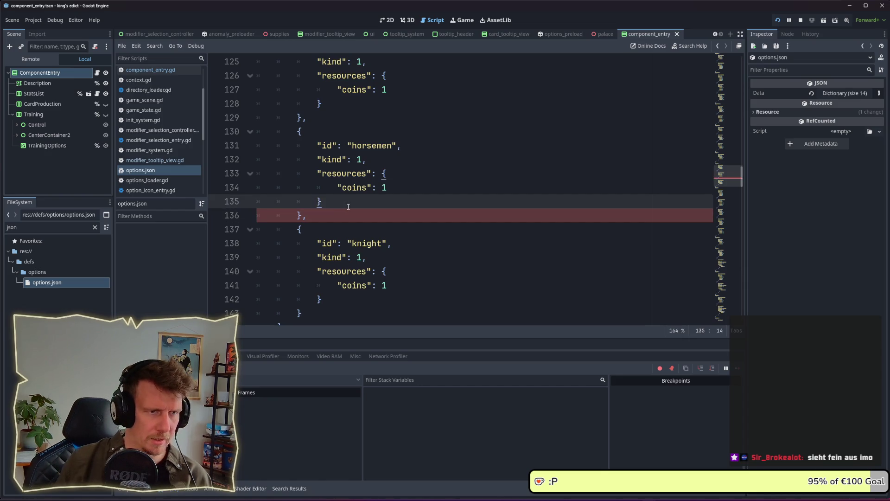
Add a "cards" object with a "horse" card to the horsemen entry
type(",")
key("Return")
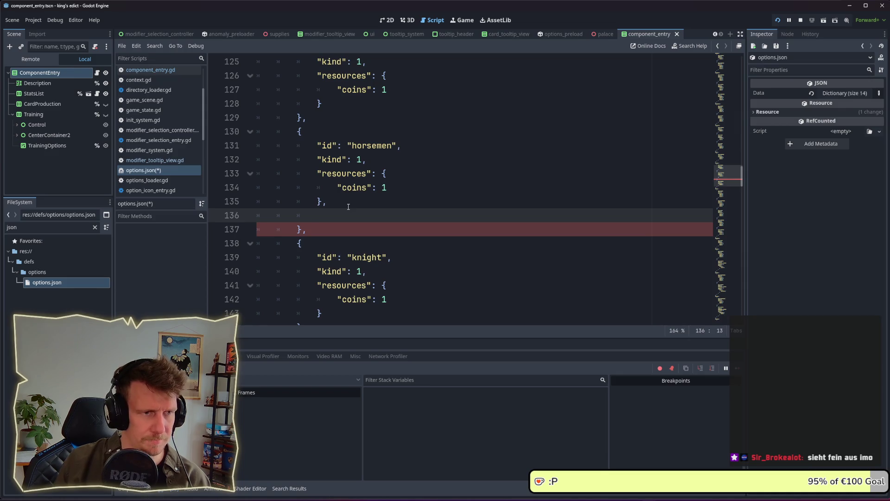
type("\"cards")
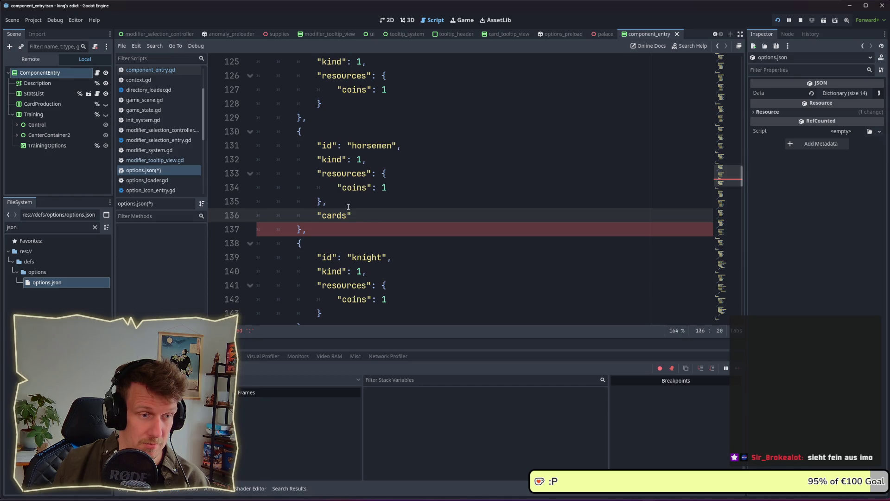
type("{")
key("Return")
key("ctrl+s")
type("\"")
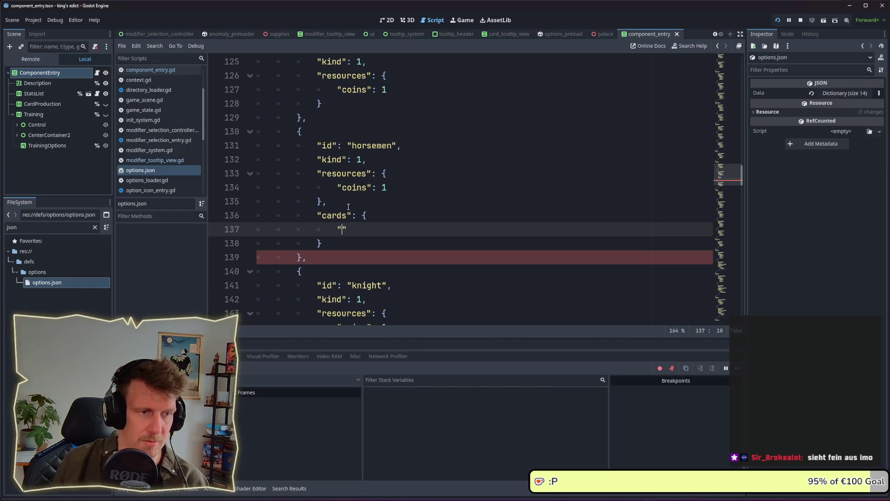
type("horse")
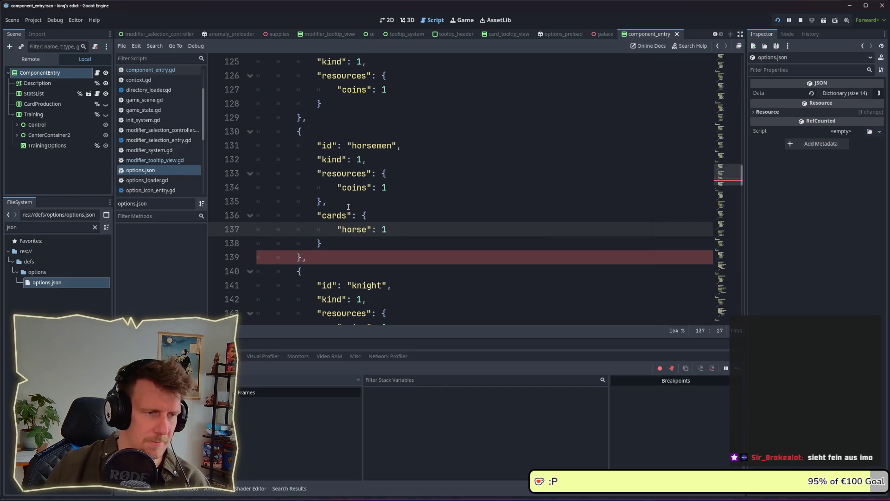
Copy the horsemen's cards block into the knight and scout entries and save
scroll(353, 235, "up", 1)
scroll(348, 246, "down", 2)
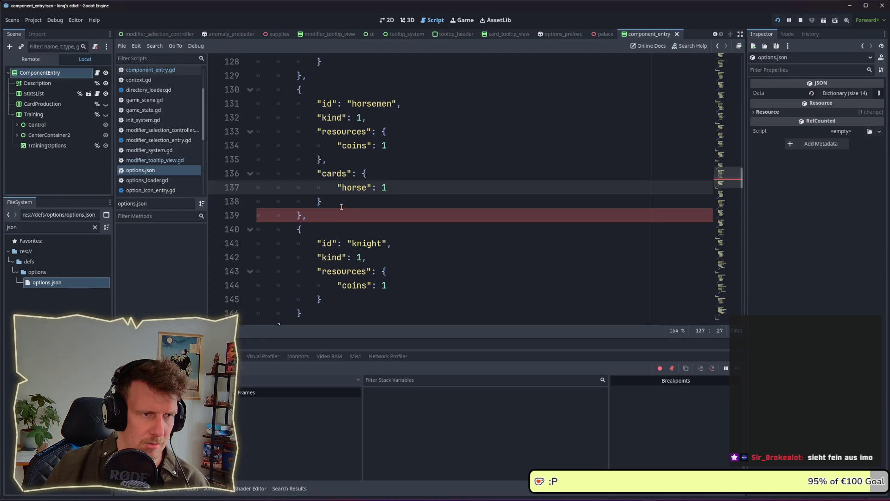
mouse_move(332, 201)
left_mouse_down()
mouse_move(258, 172)
mouse_move(324, 162)
left_mouse_up()
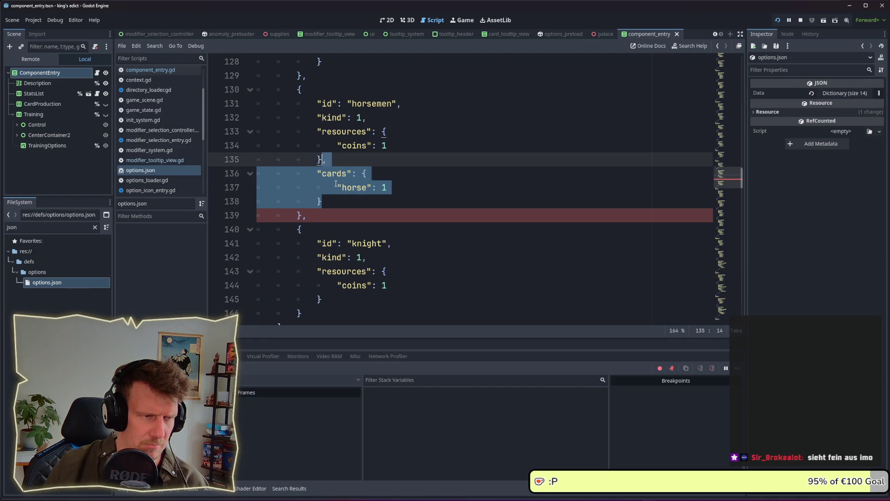
key("ctrl+c")
scroll(332, 213, "down", 2)
left_click(326, 250)
key("ctrl+v")
scroll(329, 226, "down", 3)
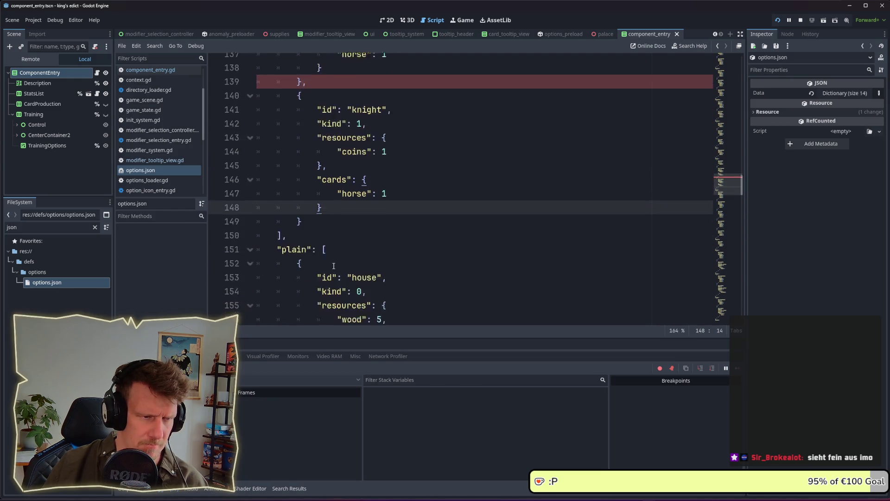
scroll(332, 222, "up", 7)
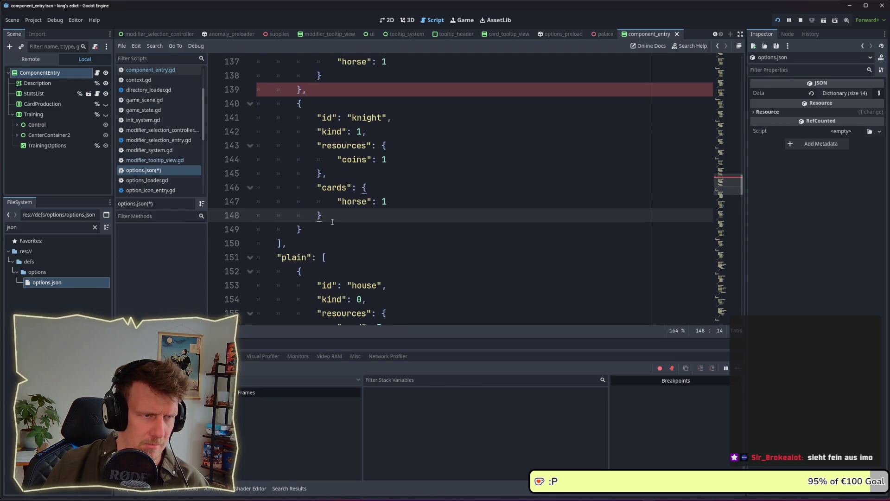
left_click(339, 191)
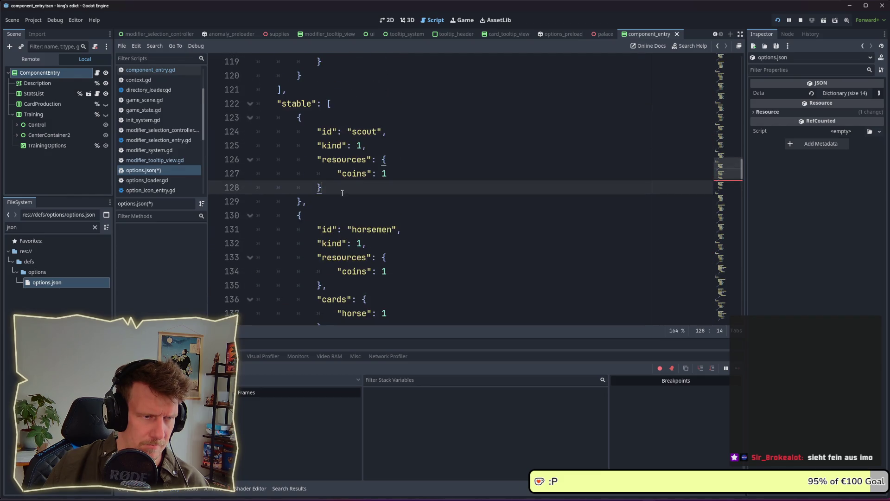
key("ctrl+v")
key("ctrl+s")
scroll(357, 208, "down", 7)
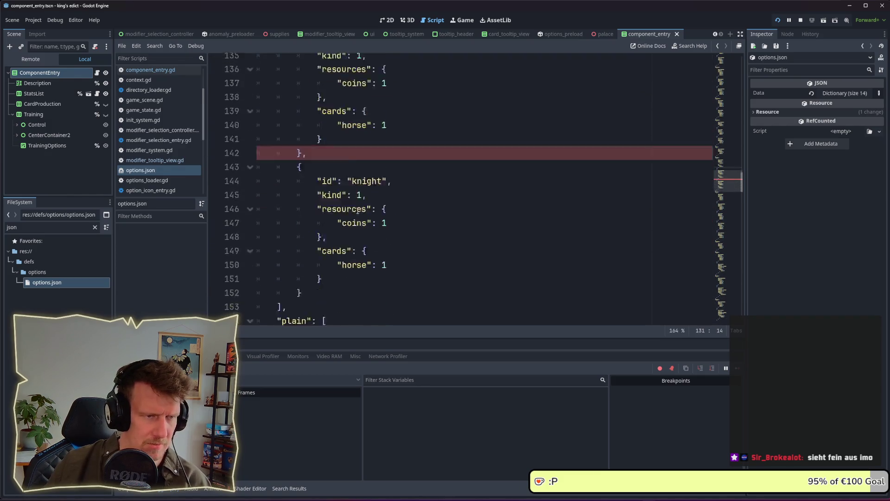
Add an armor card after the knight's horse card, separated by a comma
left_click(388, 202)
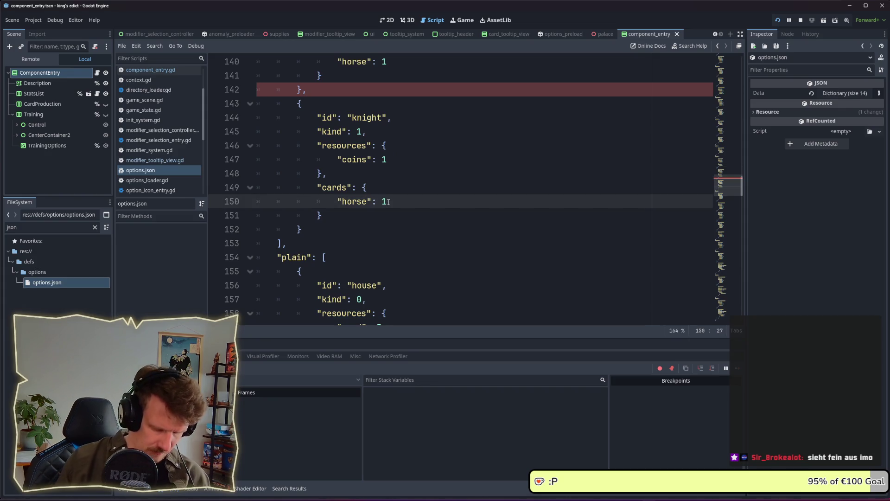
key("Return")
type("\"armor\"")
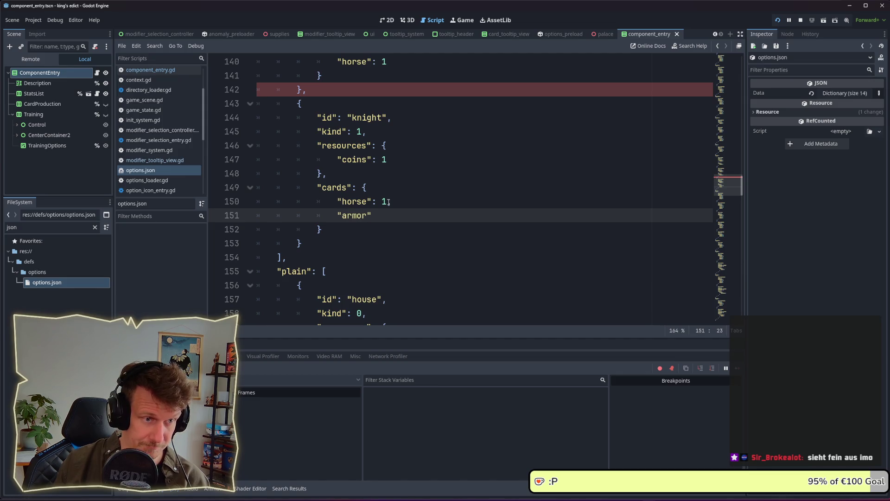
type(": 2")
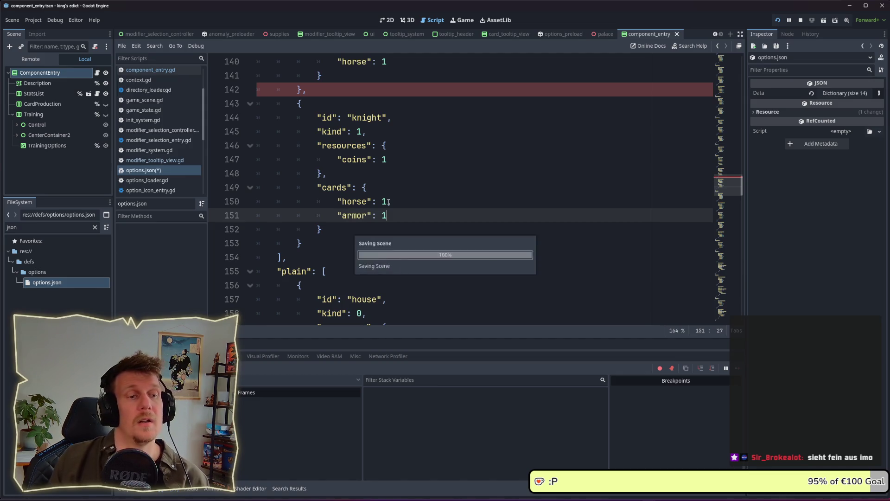
left_click(388, 202)
type(",")
left_click(391, 186)
scroll(390, 185, "up", 3)
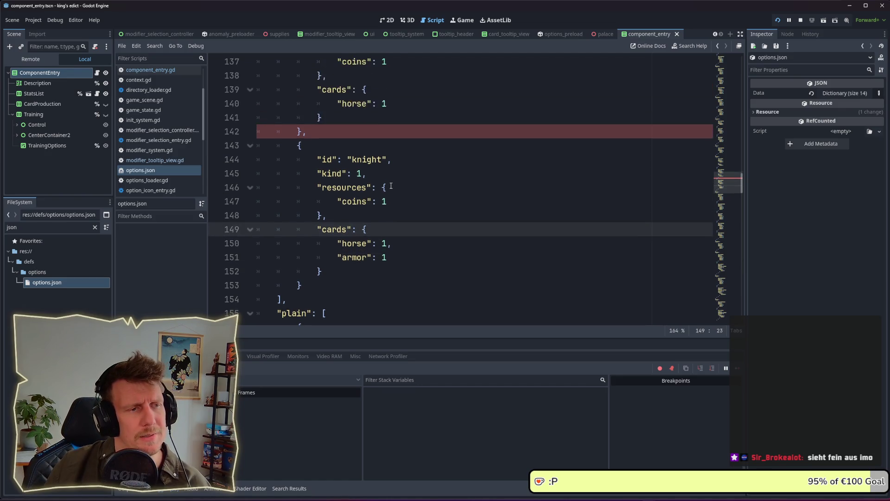
scroll(391, 186, "down", 3)
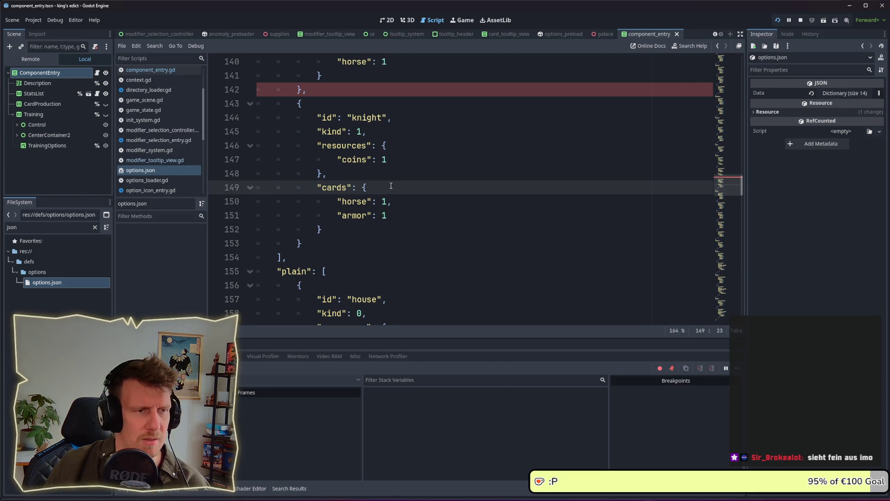
scroll(391, 186, "up", 6)
left_click(368, 105)
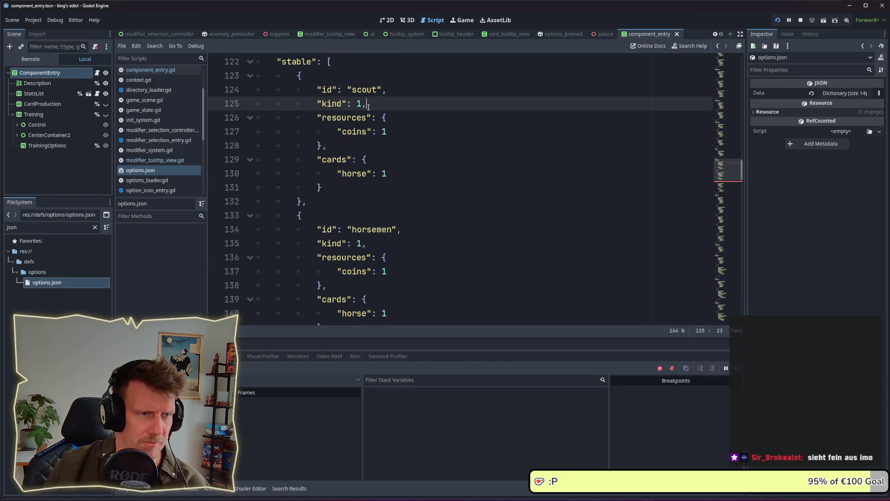
Add "food": 3 to the scout's resources and paste it into the horsemen's resources
left_click(386, 133)
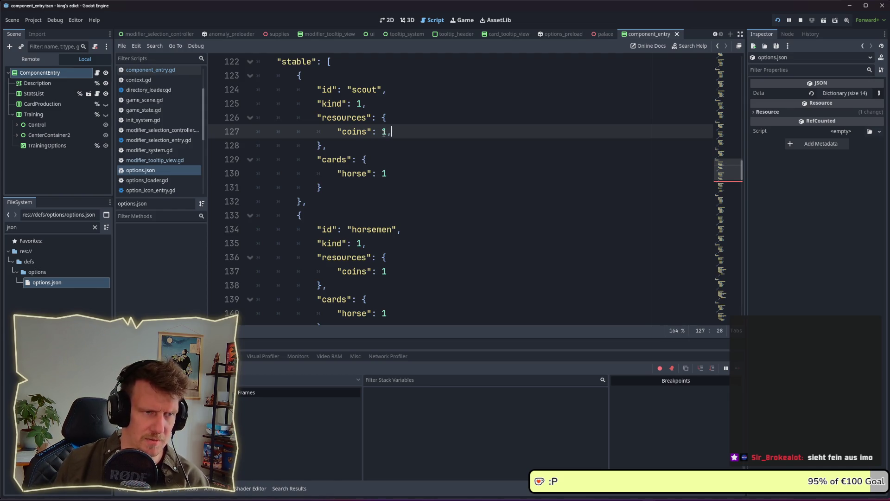
key("Return")
type("\"foods")
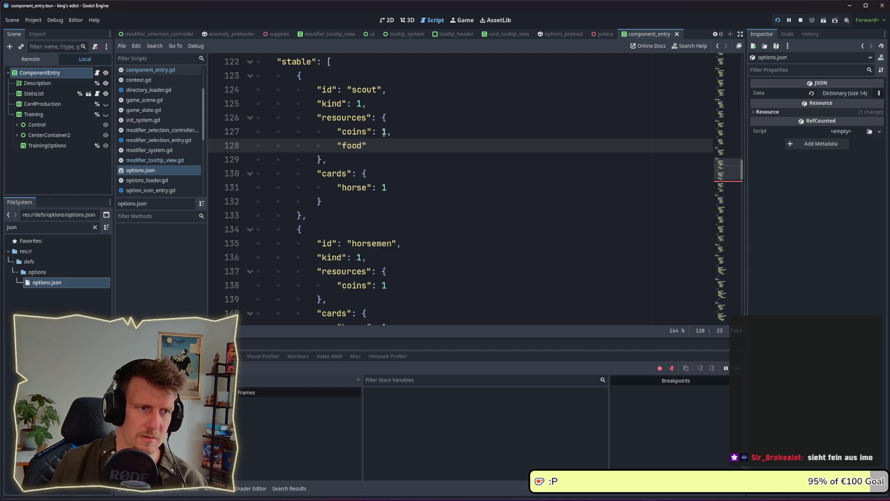
type("3")
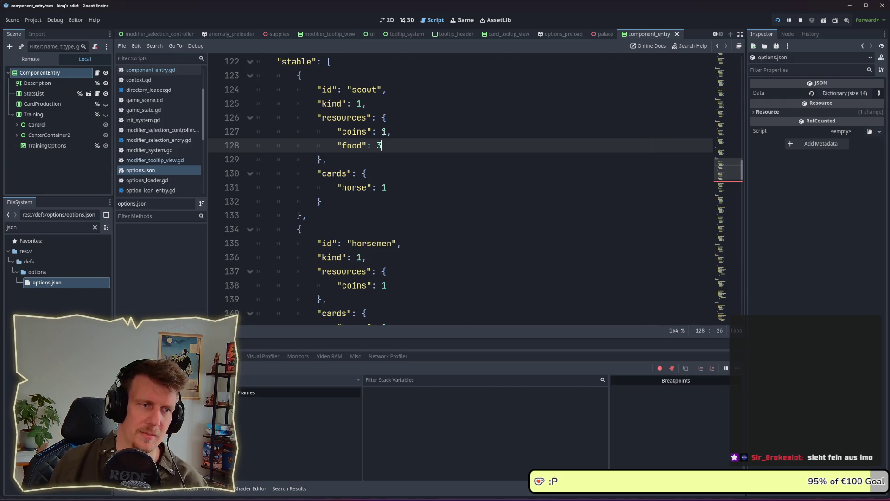
mouse_move(386, 144)
left_mouse_down()
mouse_move(371, 145)
mouse_move(387, 132)
left_mouse_up()
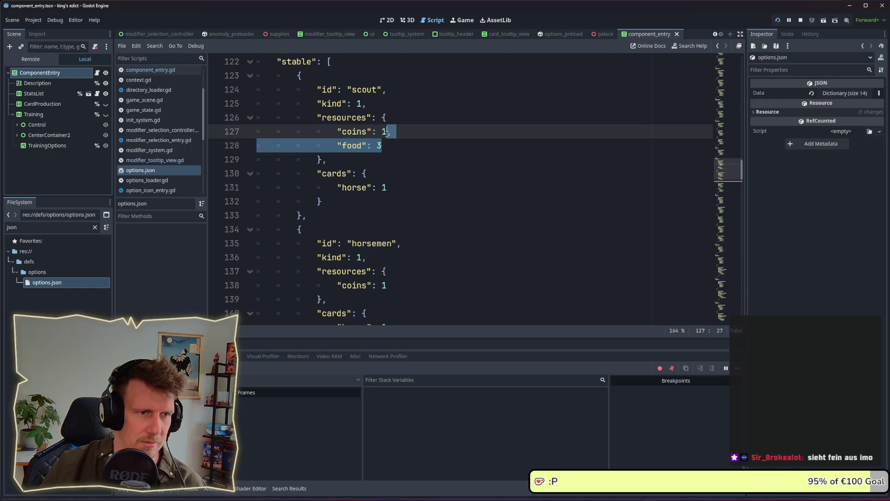
scroll(390, 139, "down", 2)
left_click(396, 204)
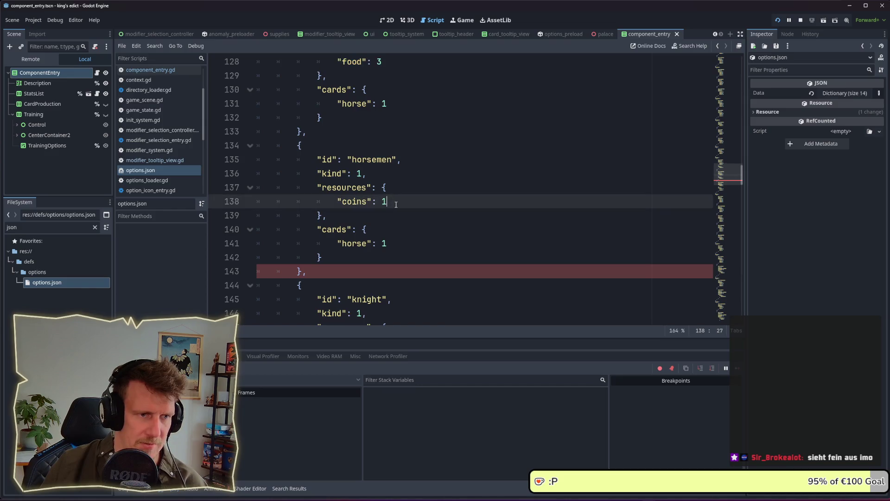
key("ctrl+v")
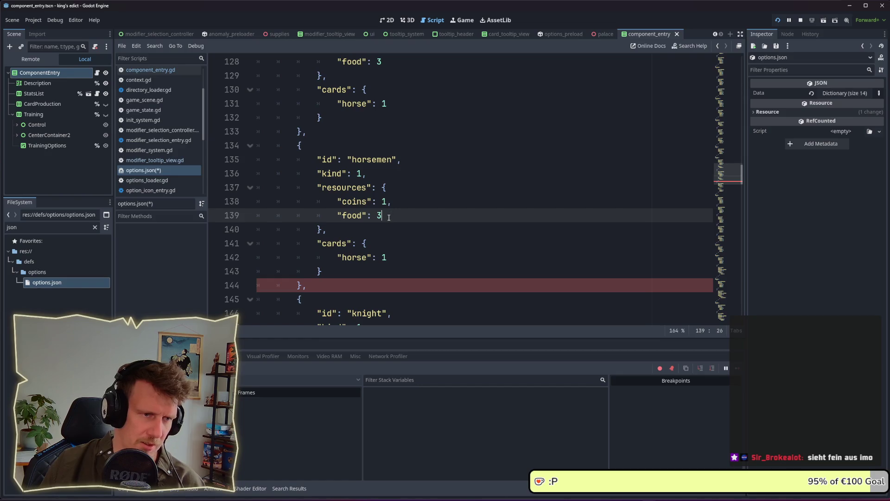
Duplicate the horsemen's food line as wood, set horsemen coins to 2, and save
key("ctrl+shift+d")
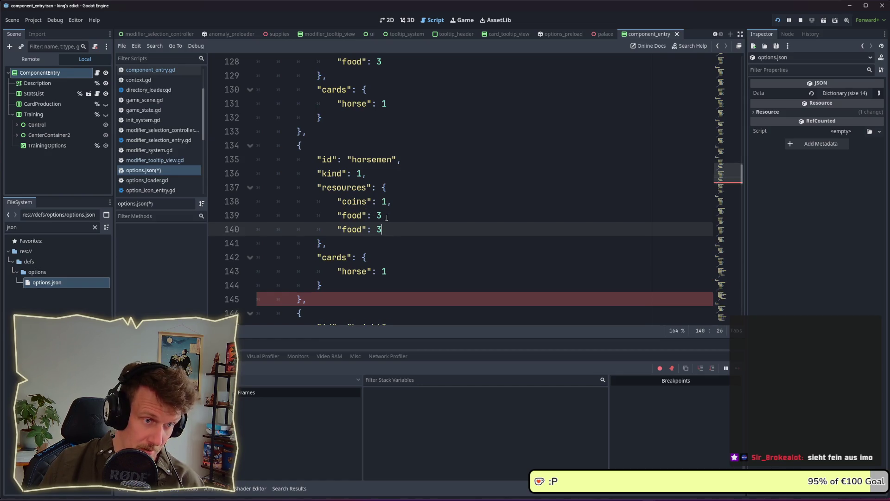
type(",")
key("Down")
key("shift+Left")
double_click(385, 205)
type("2")
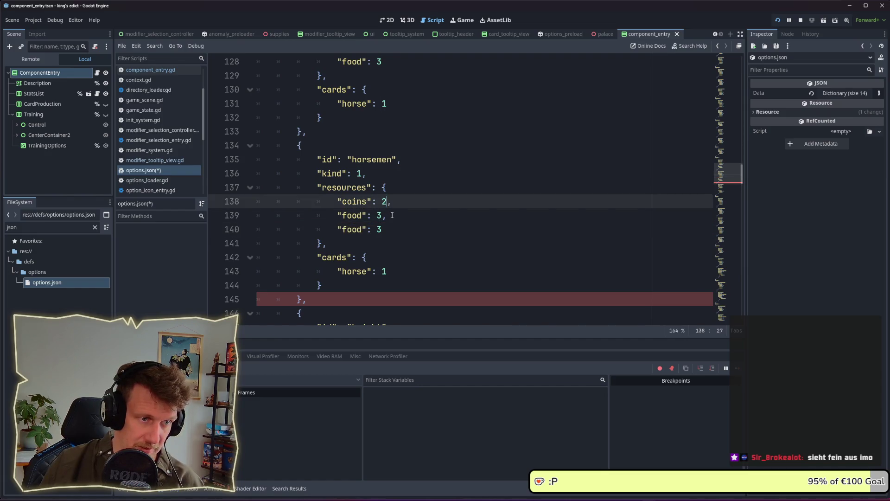
double_click(379, 229)
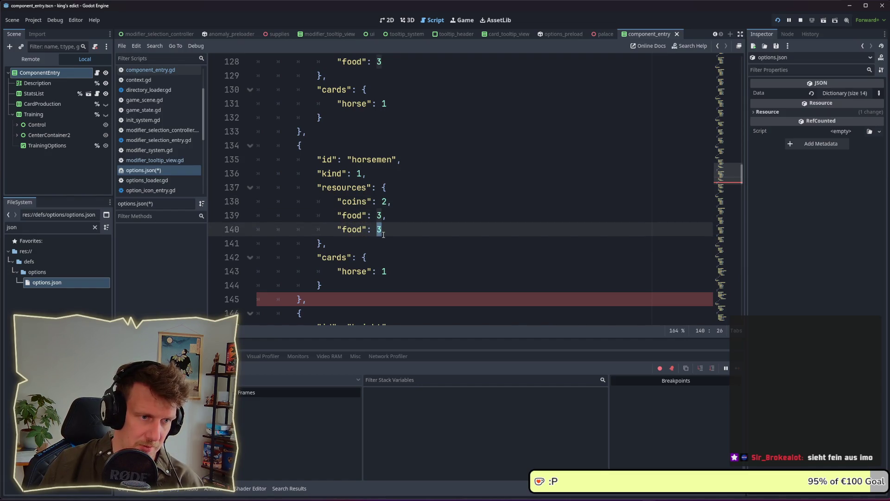
double_click(358, 229)
type("wood")
key("ctrl+s")
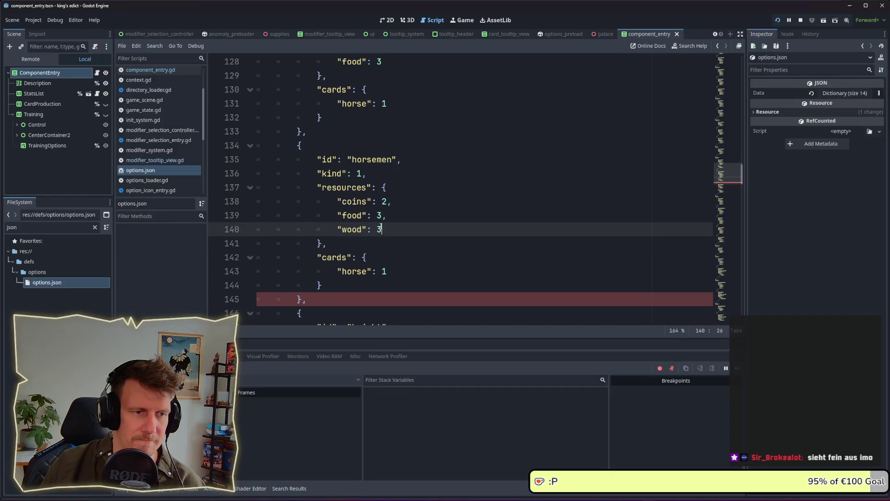
Change the horsemen's wood cost to 5, save, and select the horsemen's resource lines
scroll(380, 227, "down", 1)
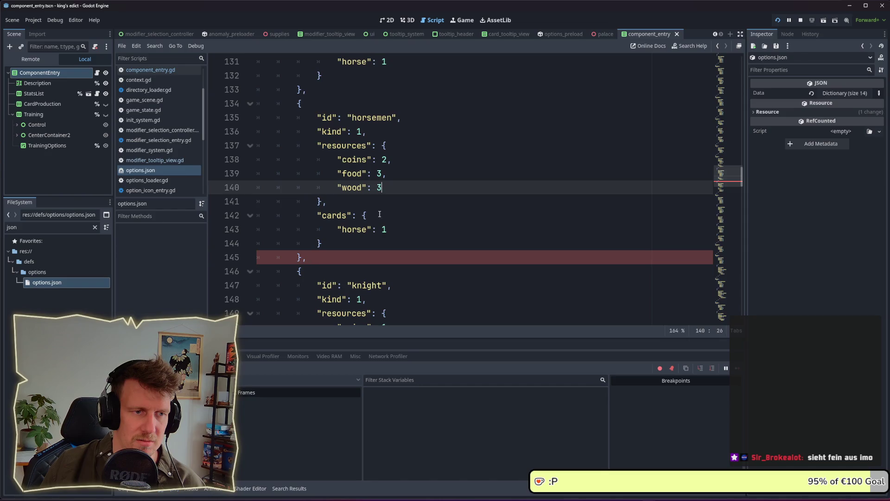
left_click(382, 198)
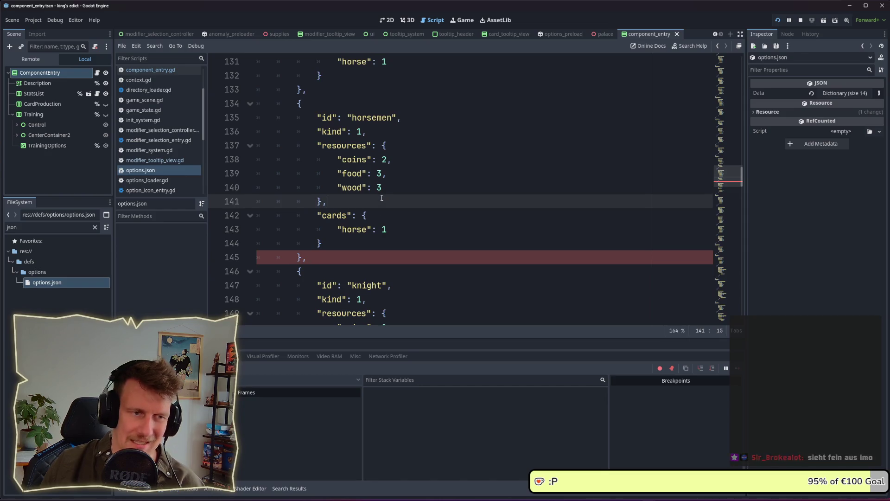
scroll(392, 191, "up", 1)
scroll(392, 190, "up", 2)
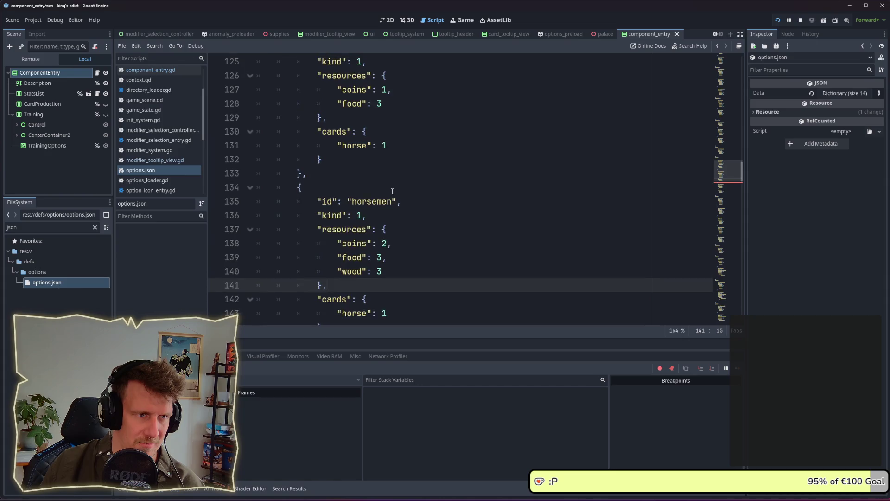
scroll(385, 235, "down", 1)
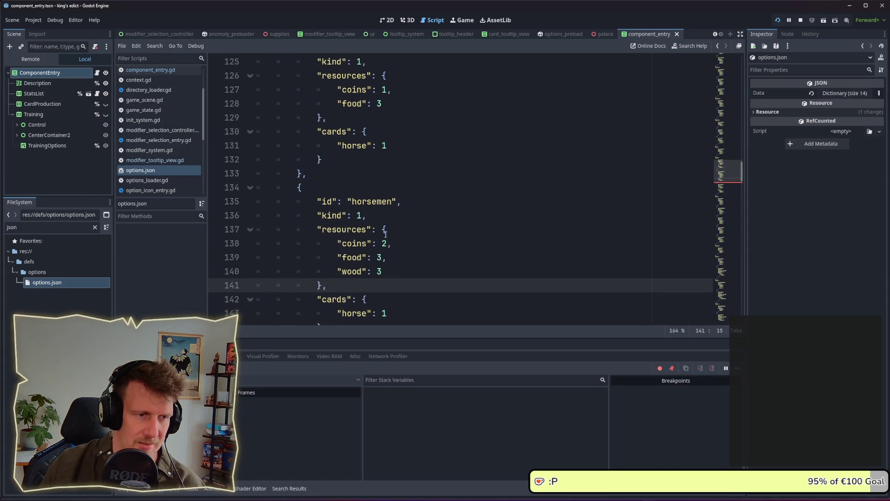
double_click(382, 274)
type("5")
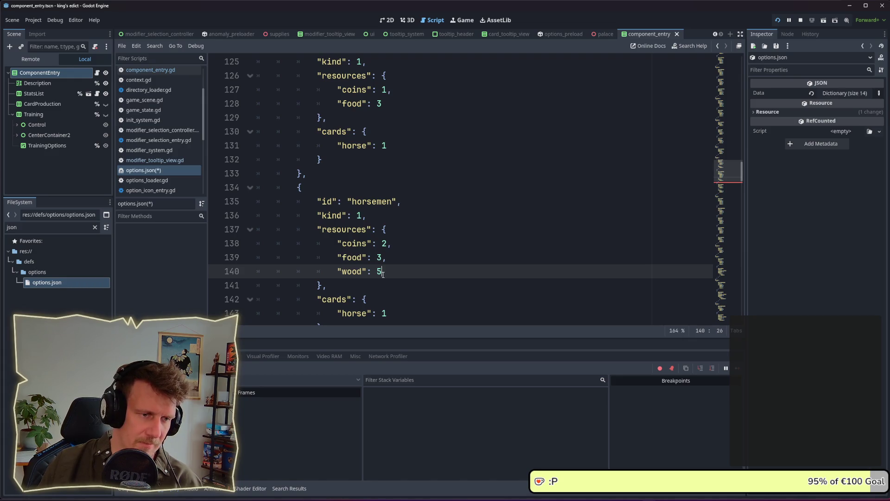
double_click(379, 271)
left_click(383, 271)
key("ctrl+s")
scroll(383, 271, "down", 1)
left_click_drag(381, 229, 253, 203)
key("ctrl+c")
scroll(286, 215, "down", 3)
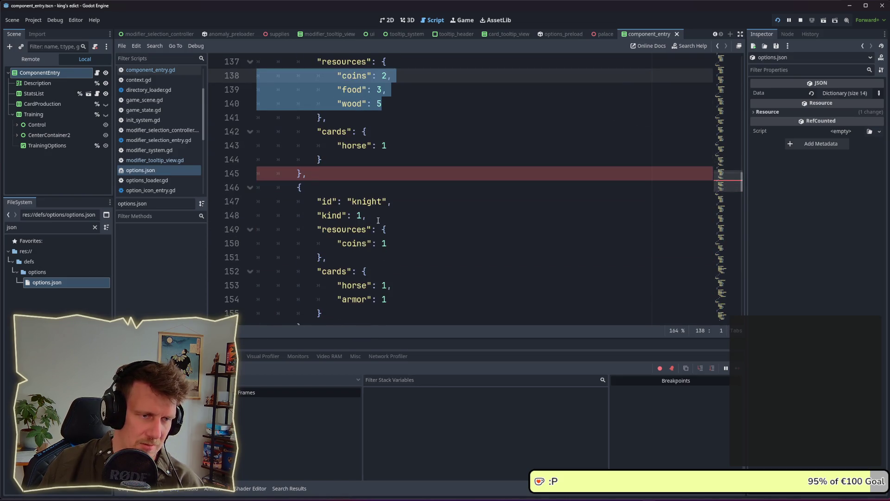
Paste the resource lines into the knight, set coins and food to 5, rename wood to stone, save
scroll(395, 237, "down", 1)
triple_click(370, 201)
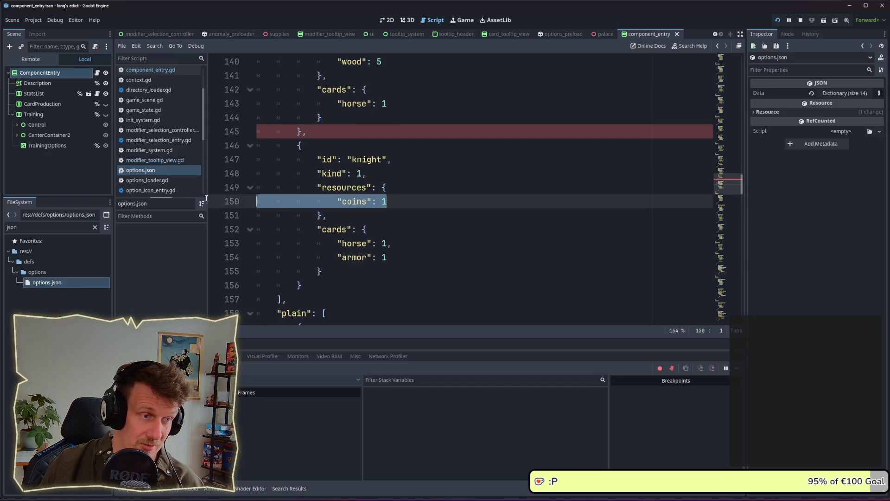
key("ctrl+v")
double_click(384, 201)
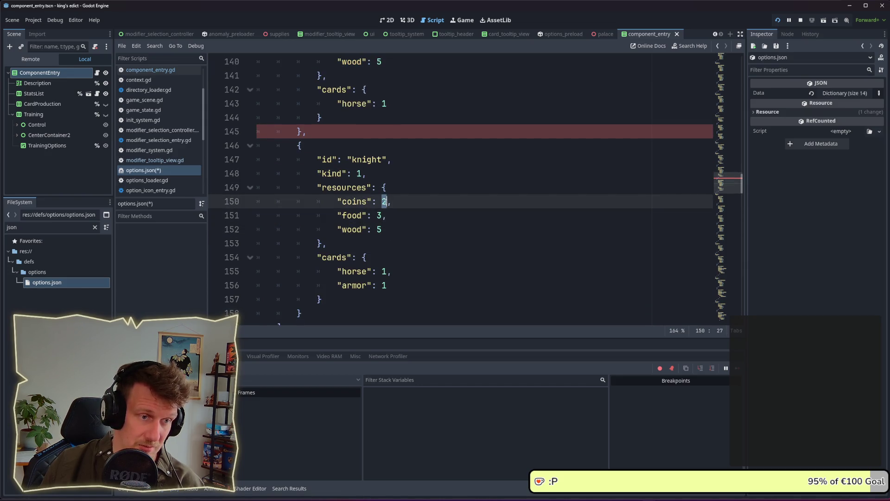
type("5")
double_click(379, 215)
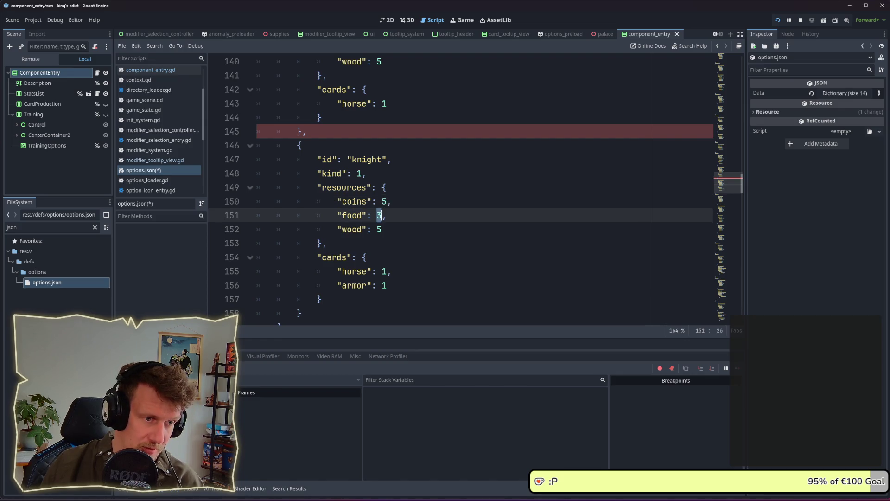
type("5")
double_click(379, 229)
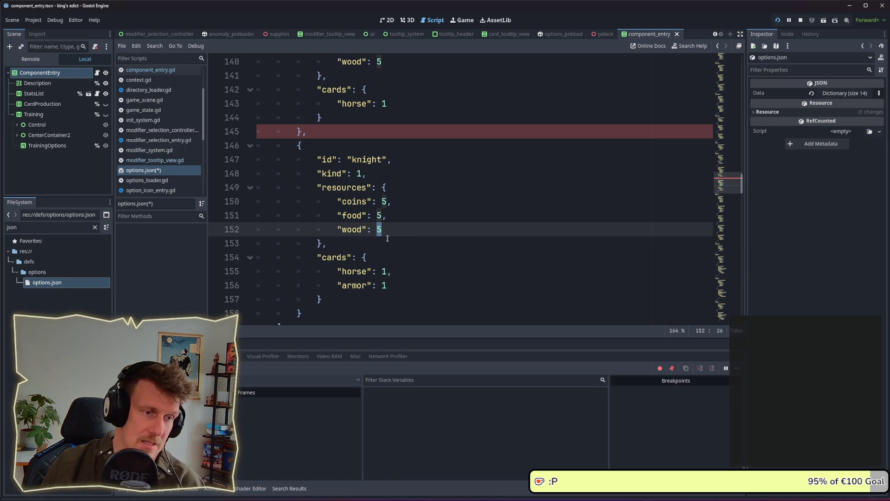
double_click(360, 230)
type("stone")
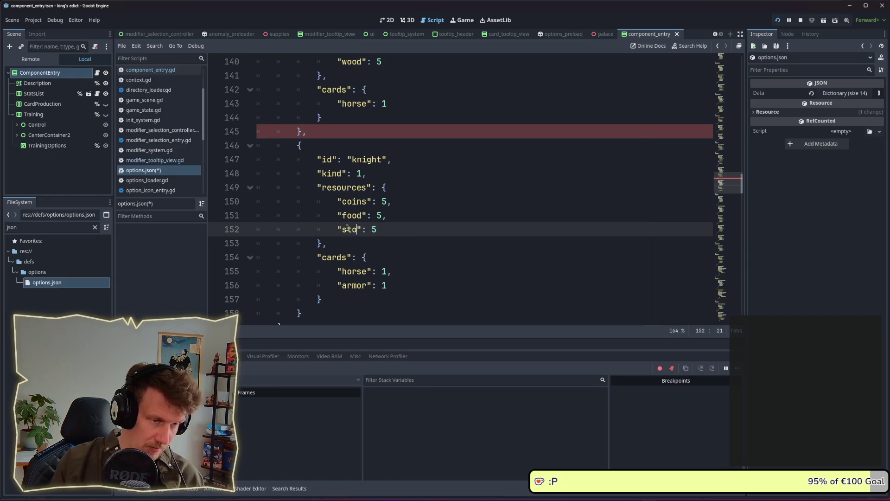
key("ctrl+s")
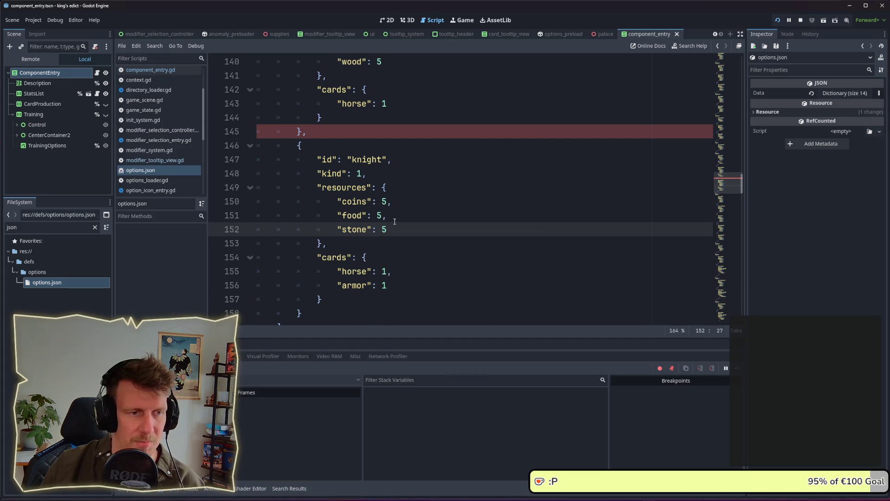
Review the knight's resource and armor lines, then launch the game to test the costs
scroll(395, 222, "up", 2)
scroll(395, 222, "down", 1)
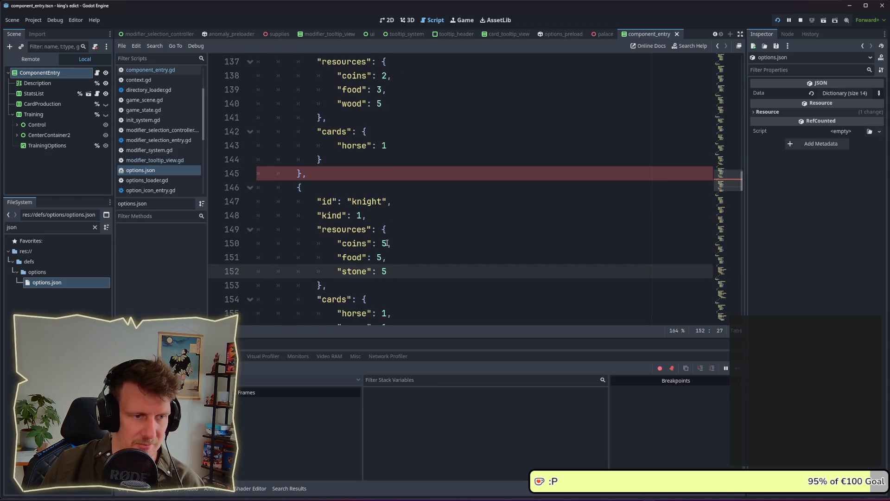
left_click(439, 241)
key("Down")
scroll(406, 238, "down", 2)
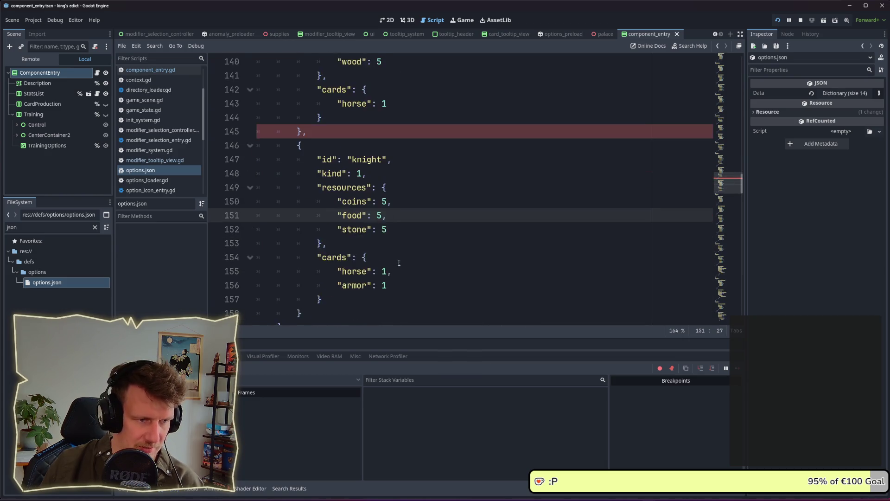
left_click(406, 238)
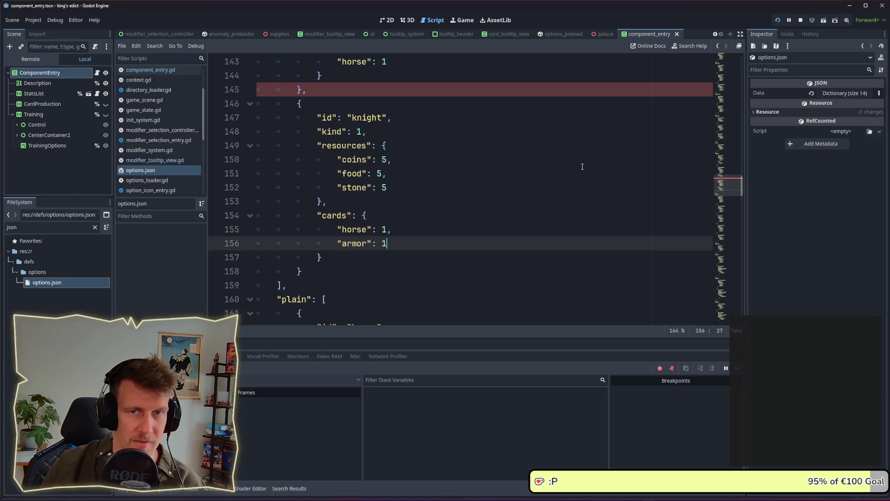
left_click(779, 20)
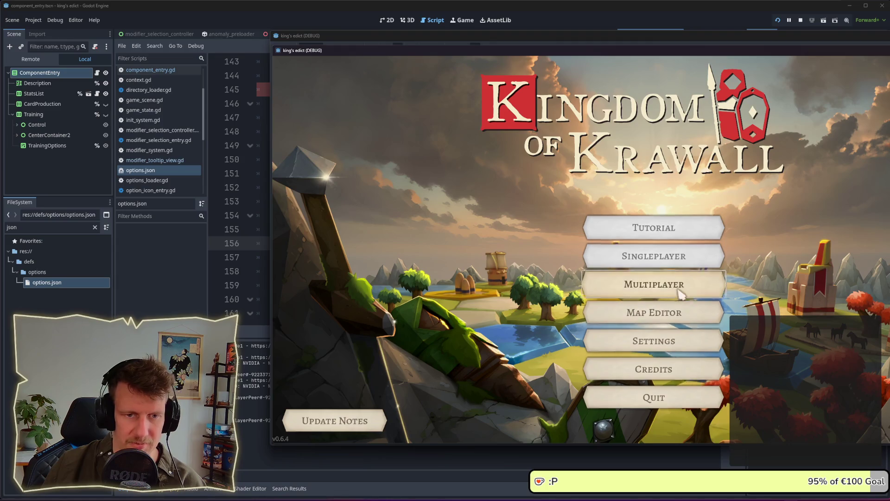
Start a multiplayer match from the lobby and select the cows tile
left_click(680, 293)
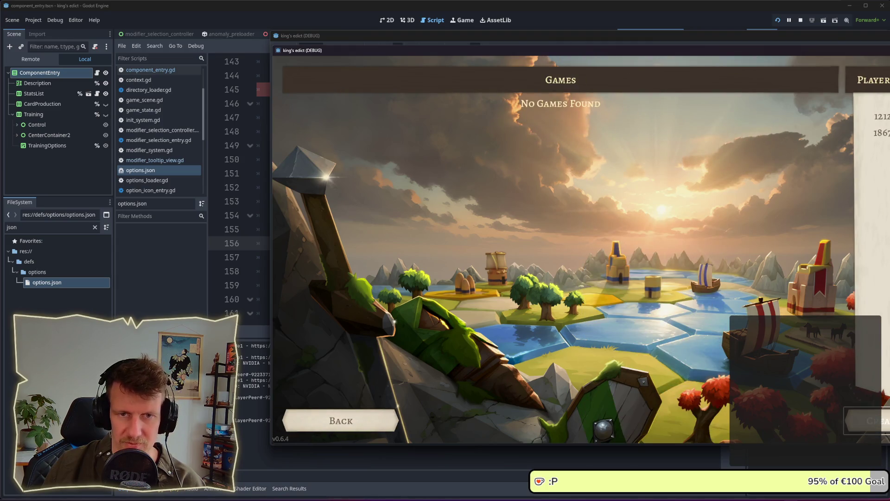
left_click(865, 421)
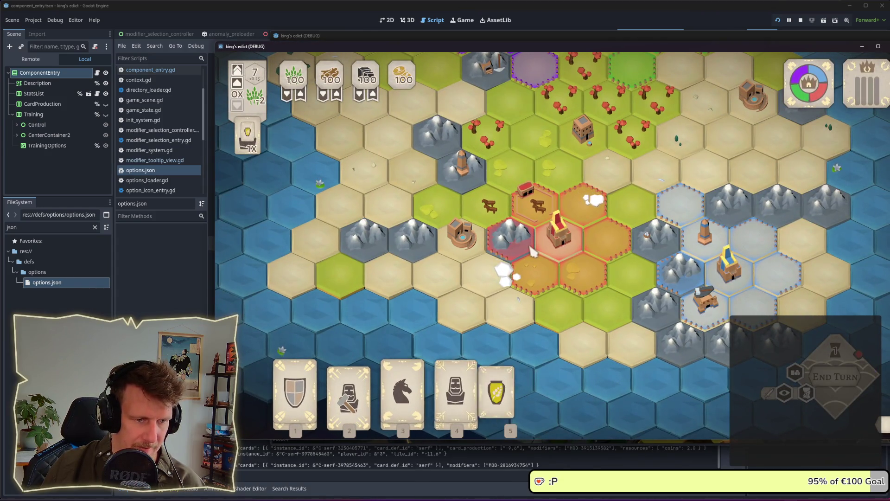
left_click(528, 219)
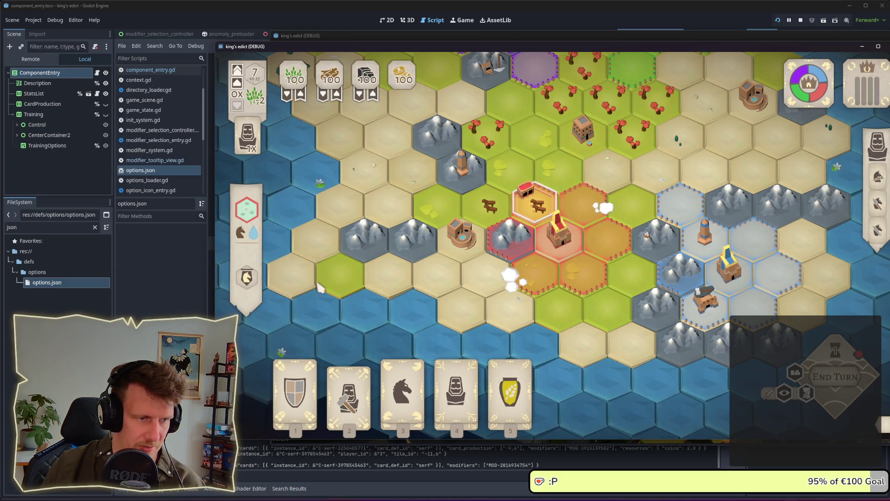
Check the stable's training options, then drag the serf card onto a map hex
left_click(456, 385)
left_click(533, 199)
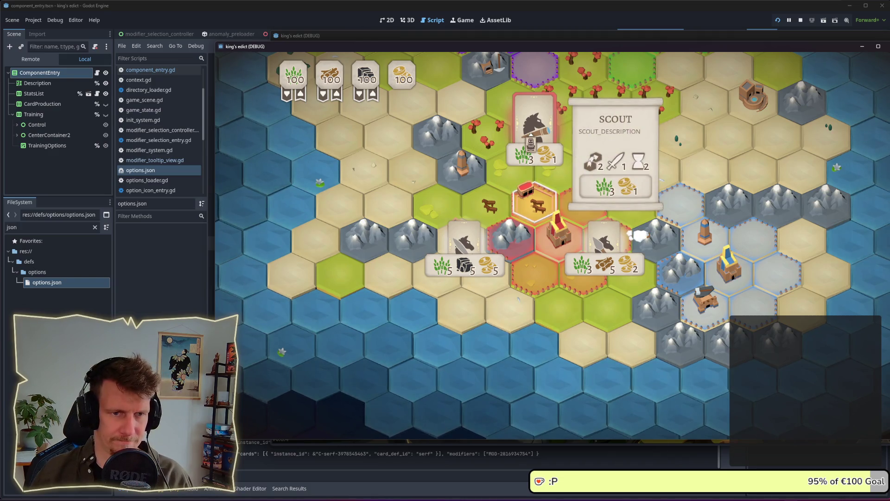
left_click(531, 143)
mouse_move(464, 239)
left_mouse_down()
mouse_move(505, 180)
mouse_move(533, 202)
left_mouse_up()
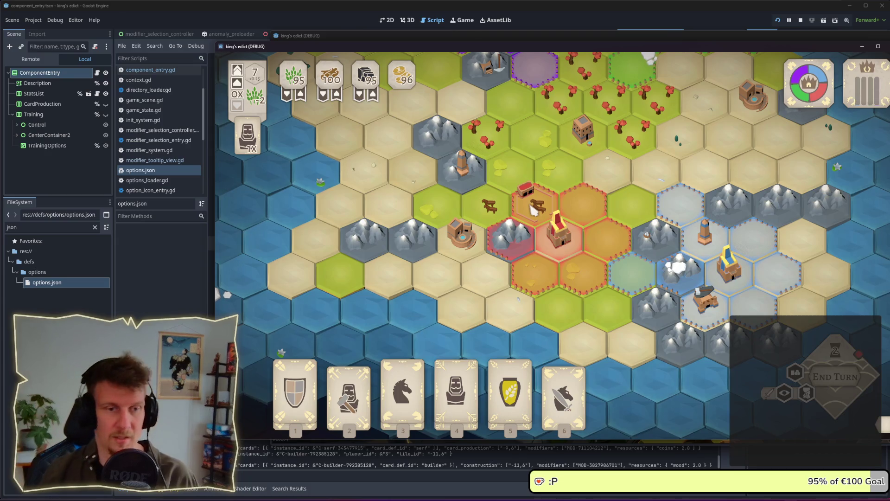
key("alt+Tab")
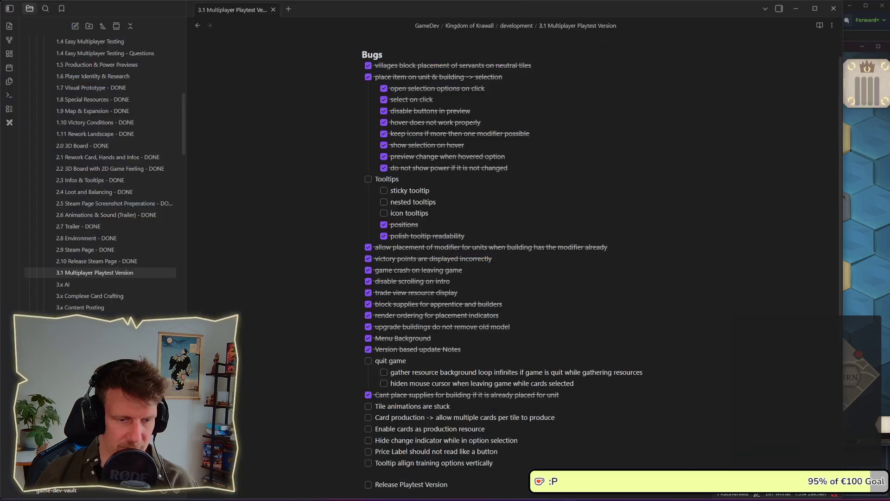
Add an empty checklist item below 'Tooltip allign training options vertically' in the bug list
scroll(479, 264, "down", 3)
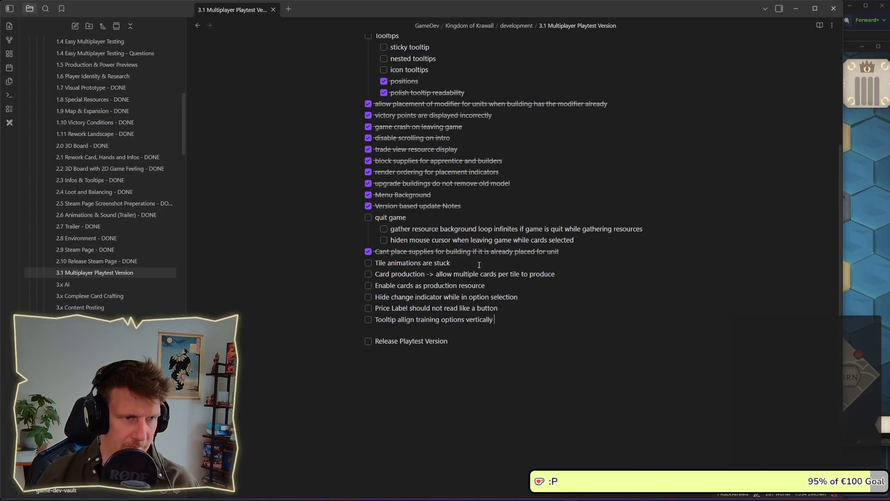
scroll(479, 265, "up", 1)
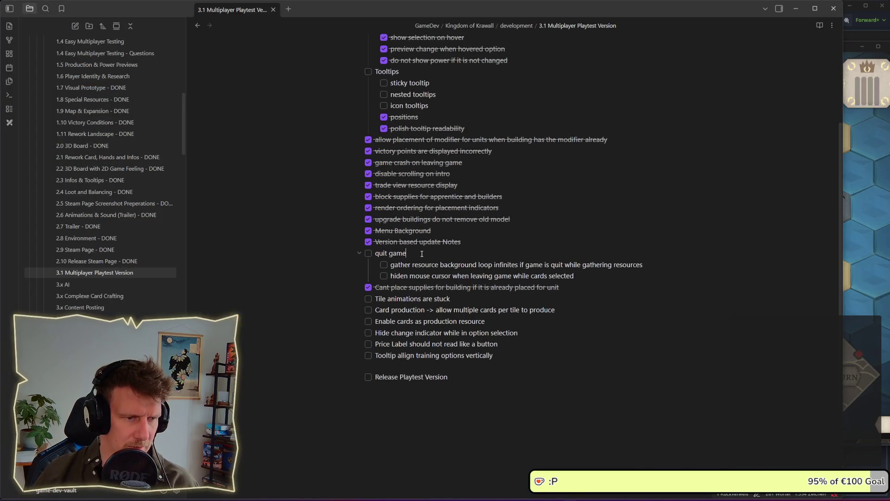
left_click(470, 241)
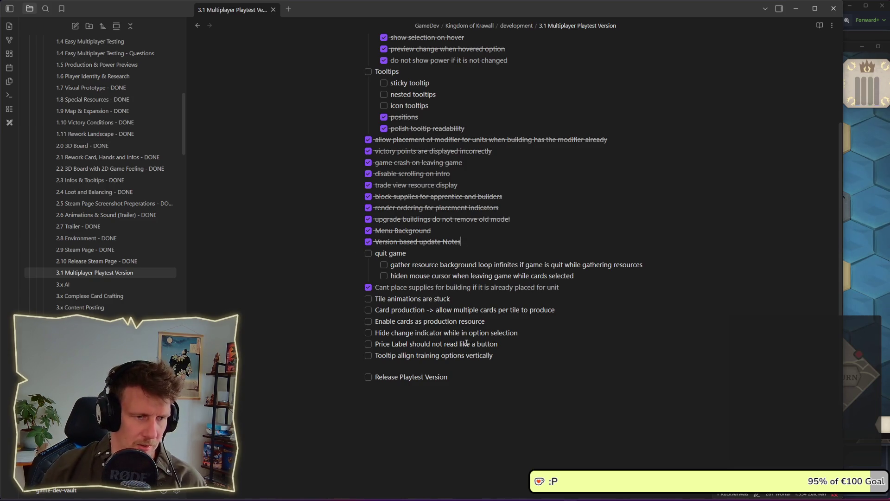
scroll(464, 363, "up", 3)
scroll(464, 364, "down", 3)
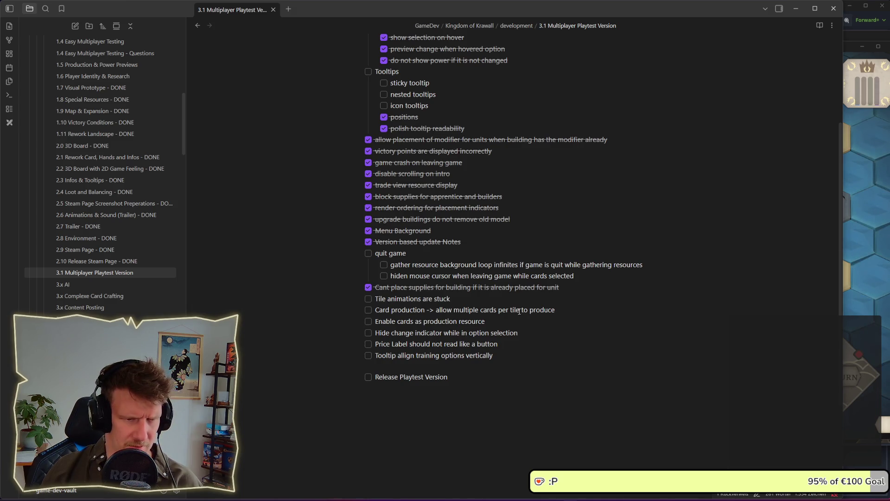
left_click(499, 306)
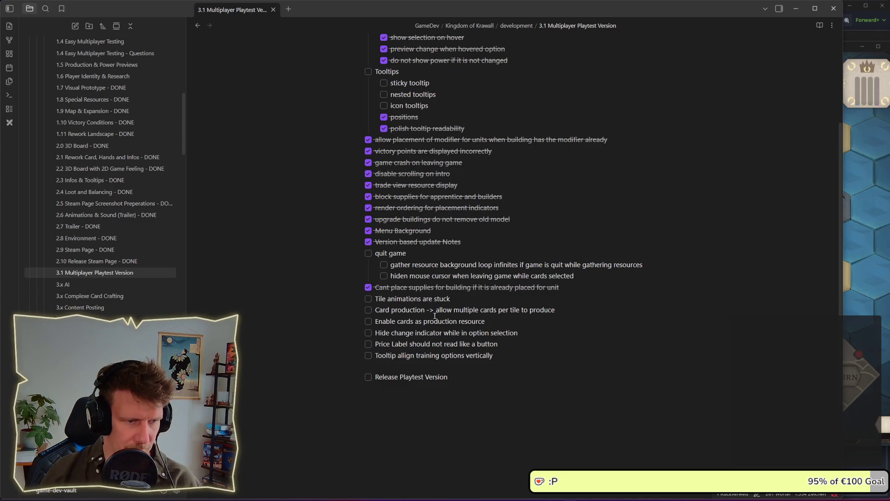
scroll(505, 355, "up", 6)
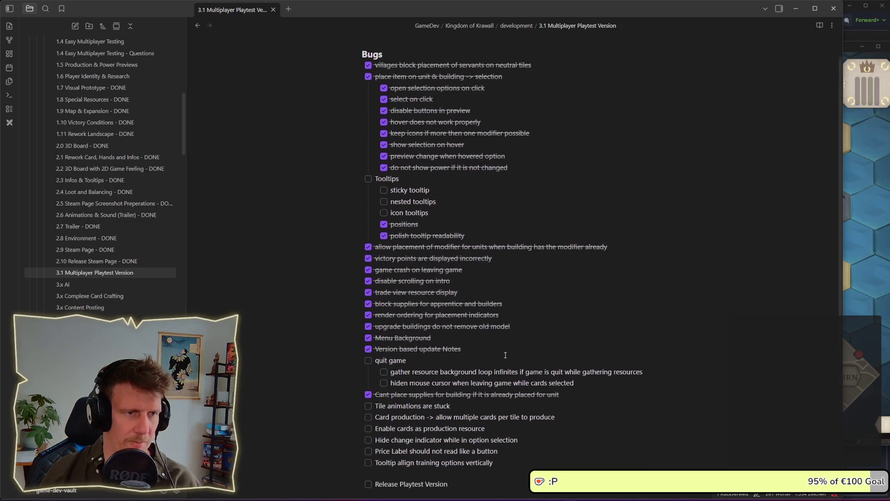
scroll(505, 355, "down", 6)
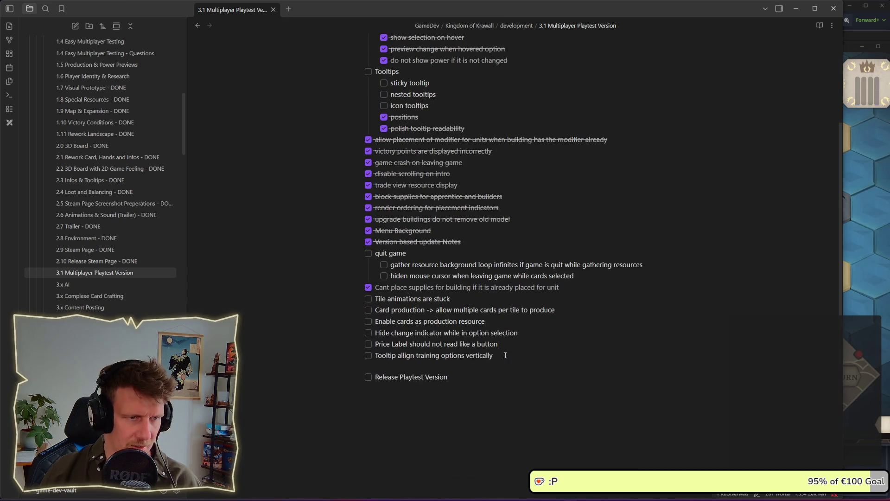
key("Return")
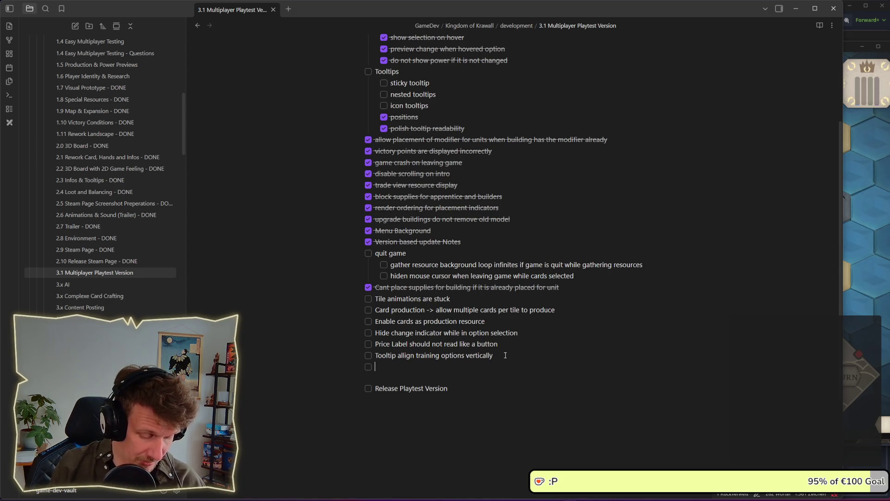
Add the 'cards as resources' task with an indented 'show price' sub-task
type("cards as res")
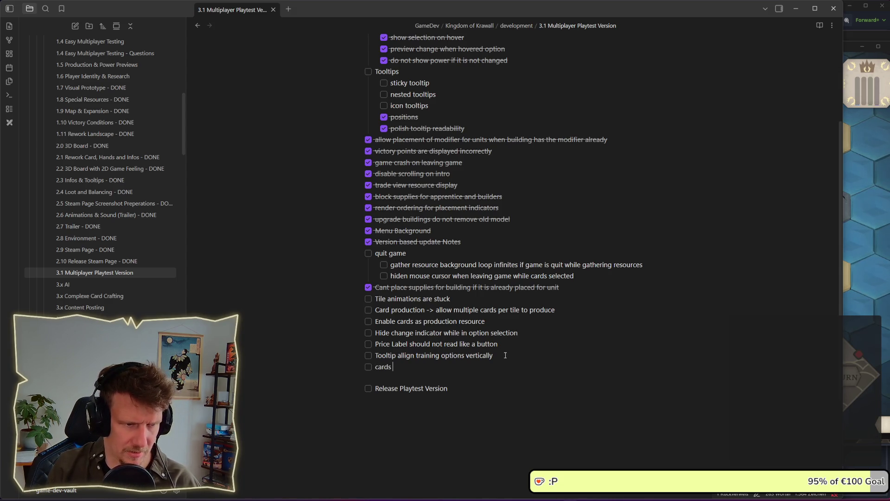
type("ources")
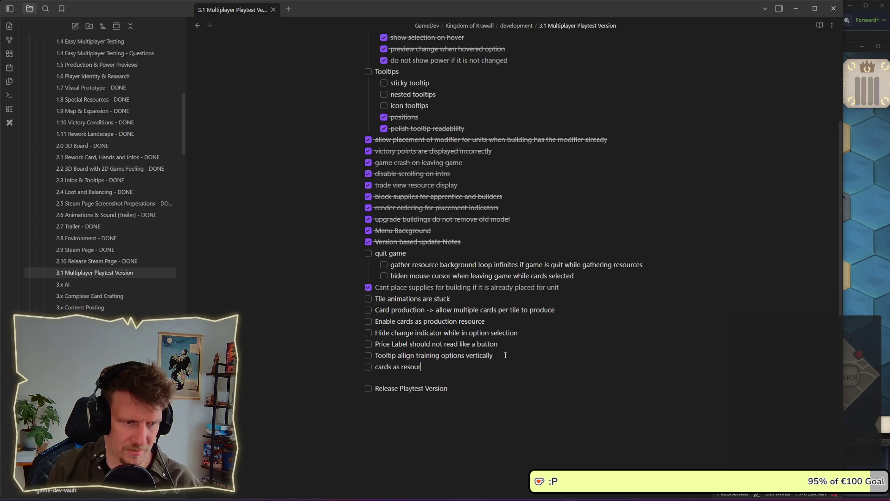
key("Return")
key("Tab")
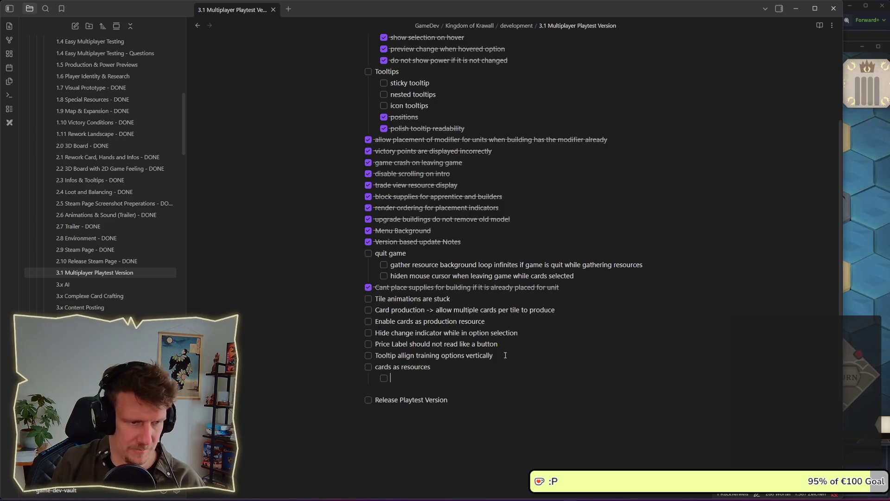
type("ow")
key("BackSpace")
key("BackSpace")
type("ce")
key("Return")
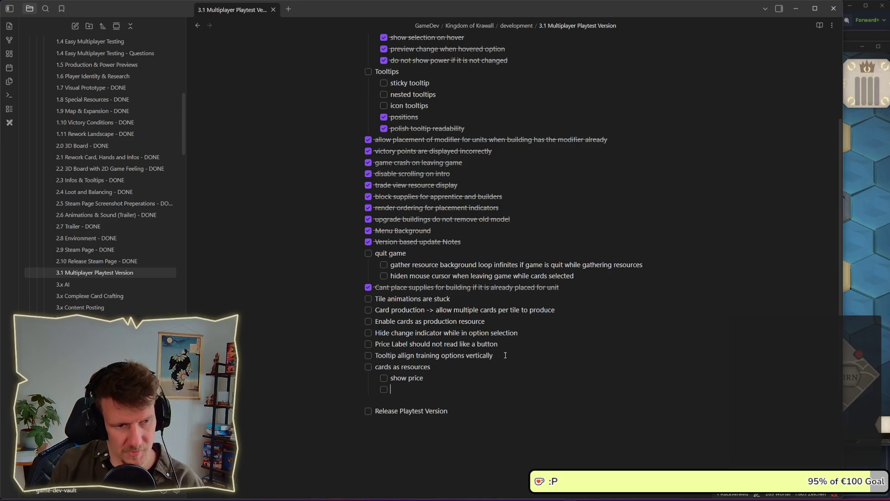
Add sub-tasks 'check price when buying', 'remove cards' and 'undo', plus an empty one above show price
type("remove")
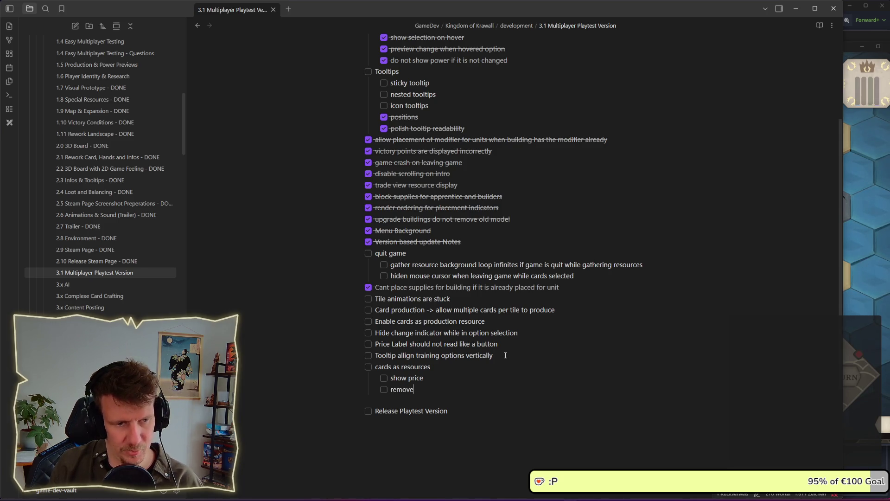
key("ctrl+BackSpace")
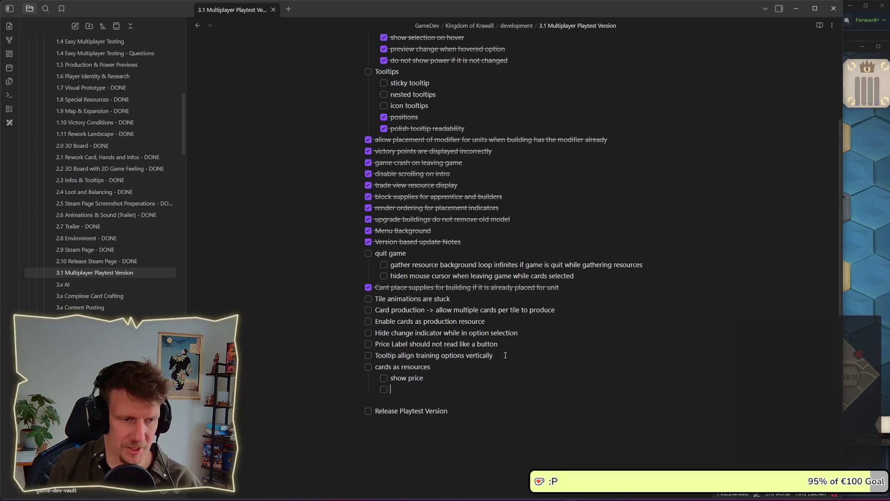
type("check pri")
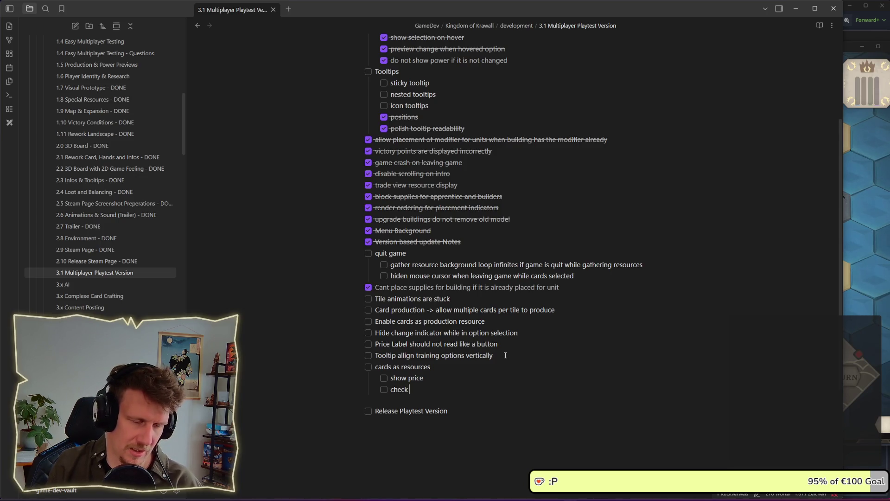
type("ce ")
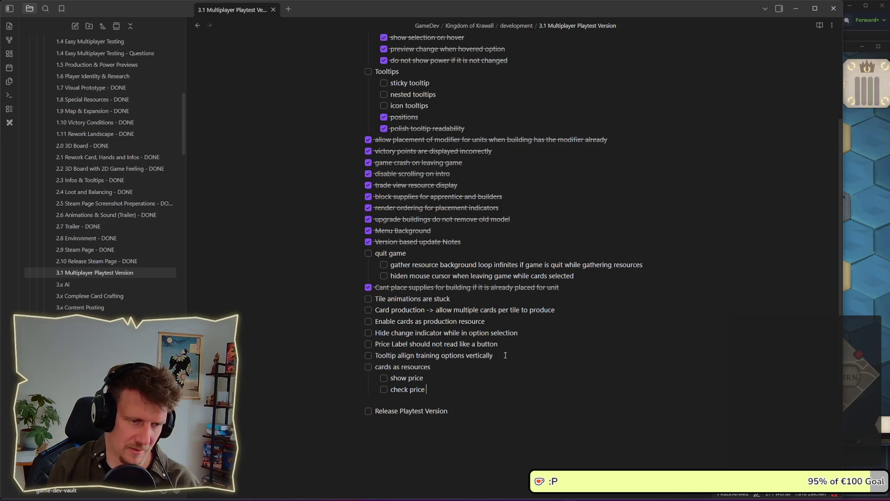
type("when buying")
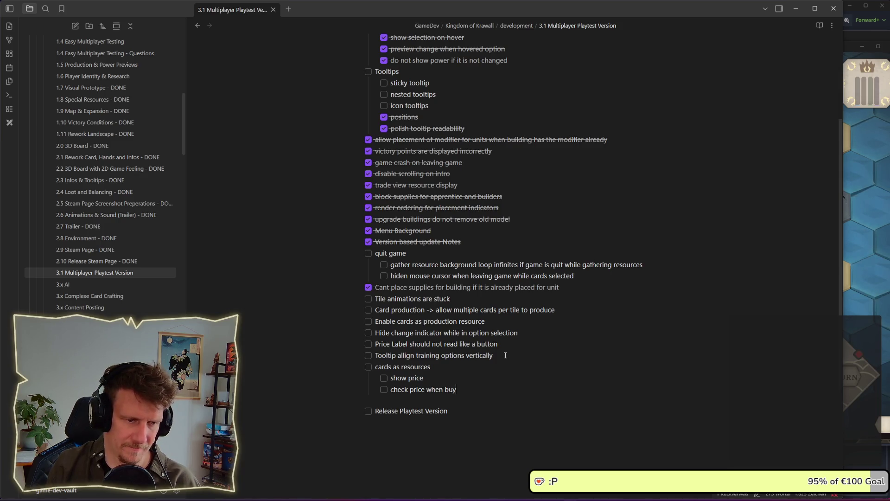
key("Return")
type("emove cards")
key("Return")
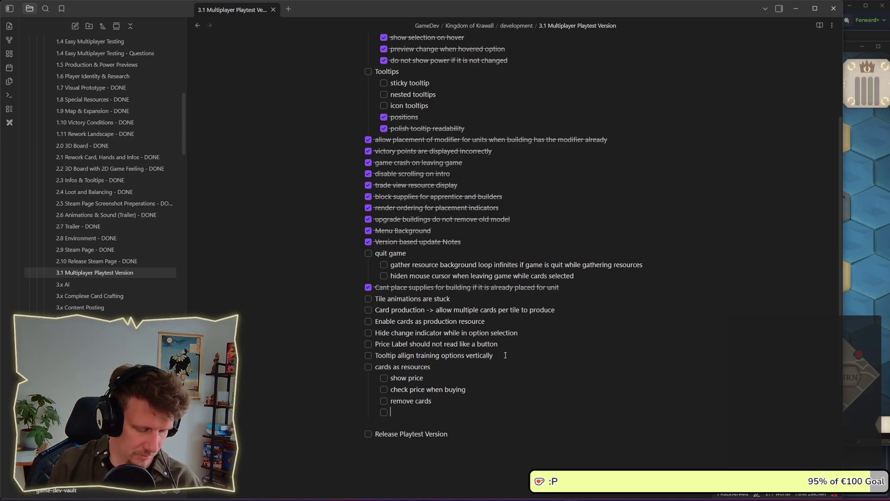
type("undo")
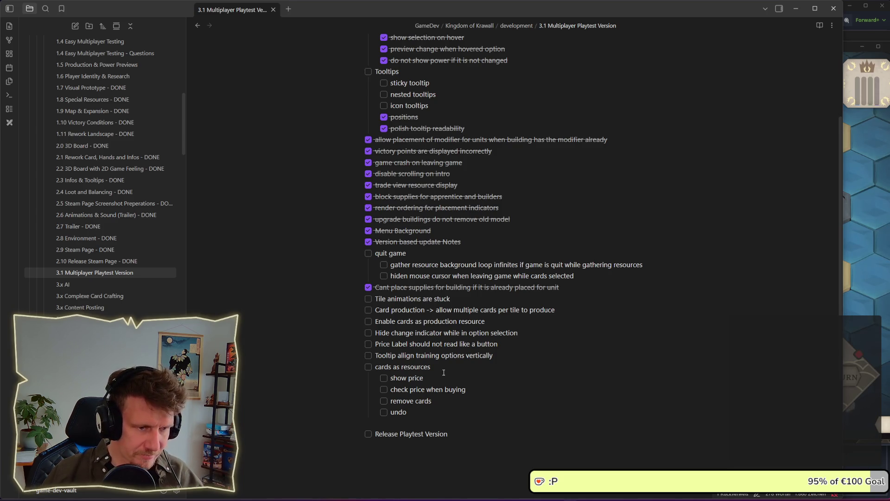
key("Return")
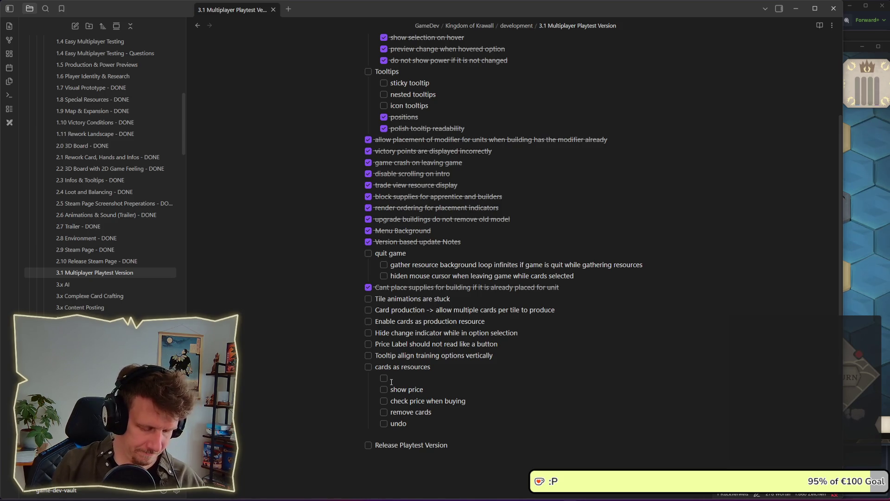
Tick off the sub-task renamed 'set cards as prices', then pick the fourth card in King's Edict
type("set pri")
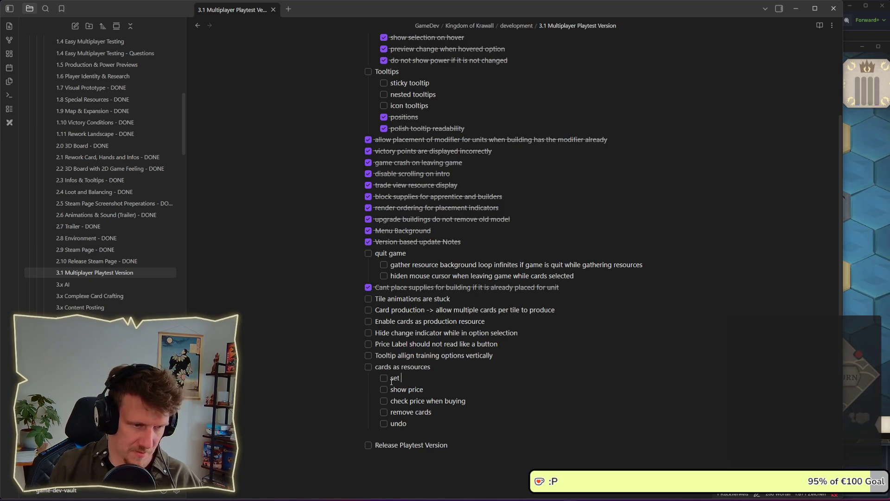
type("ces")
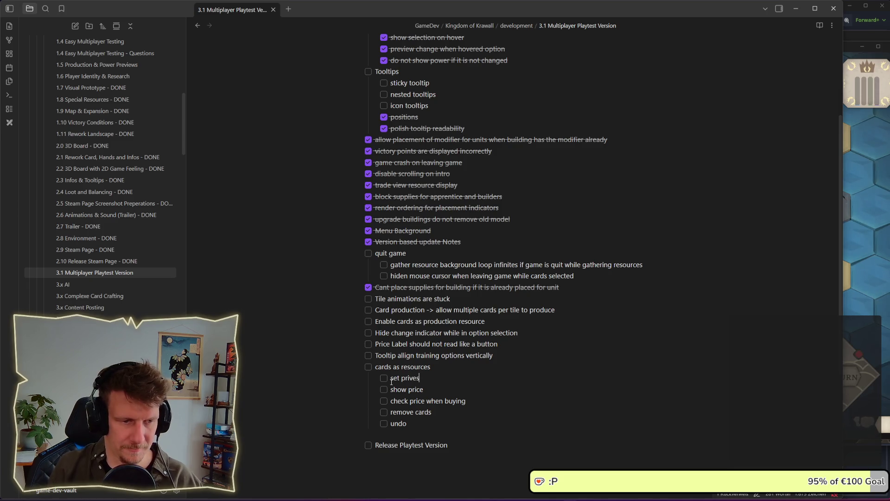
left_click(383, 379)
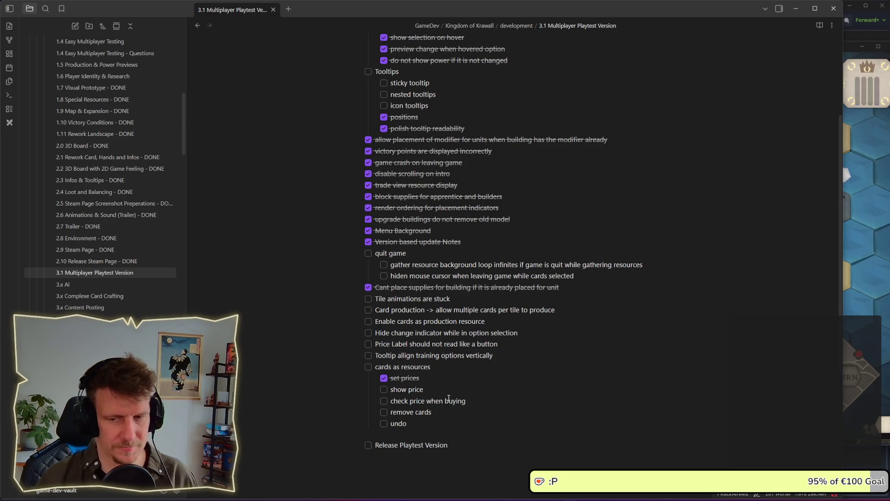
left_click(400, 378)
type("cards ")
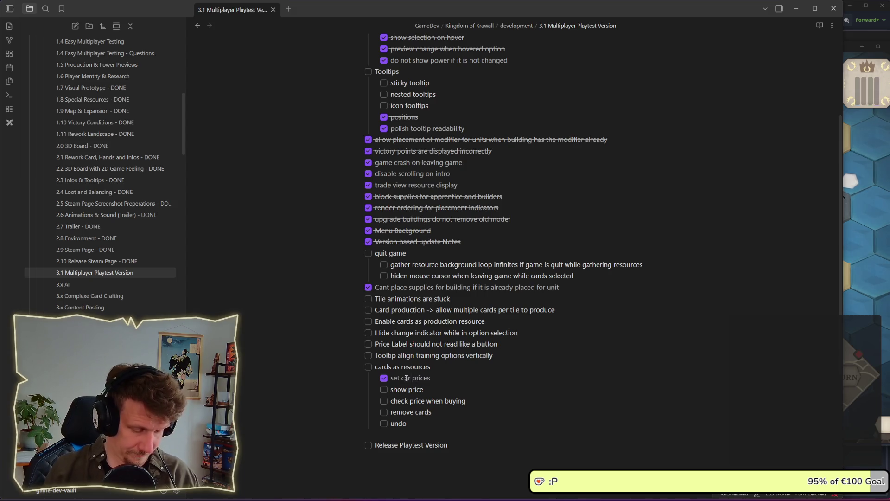
type(" as")
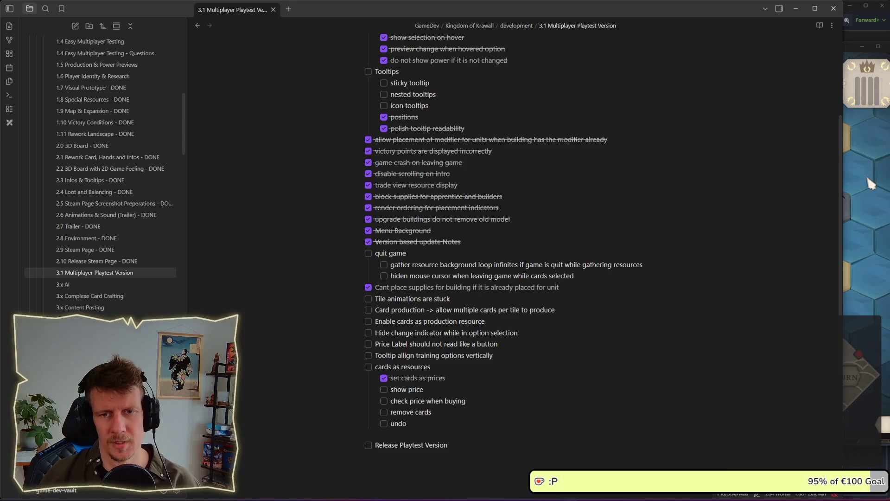
key("alt+Tab")
key("4")
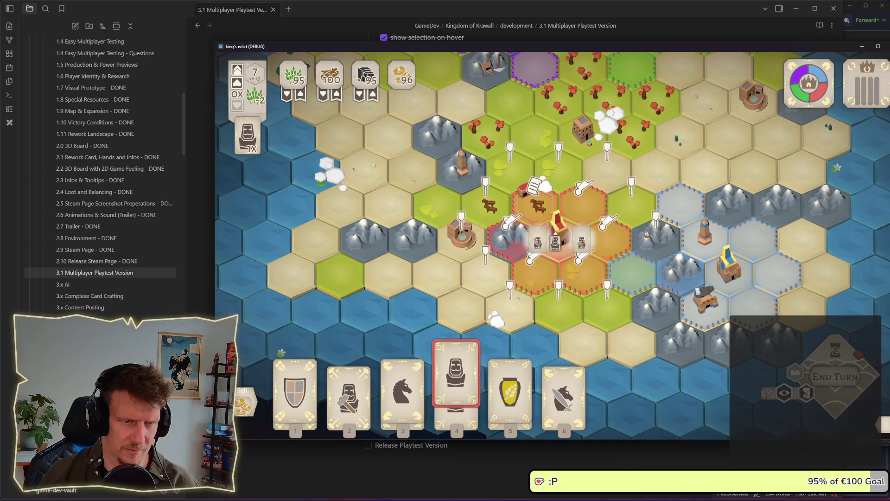
Preview the knight option's costs on a game tile, then bring the Godot editor back to the front
left_click(534, 199)
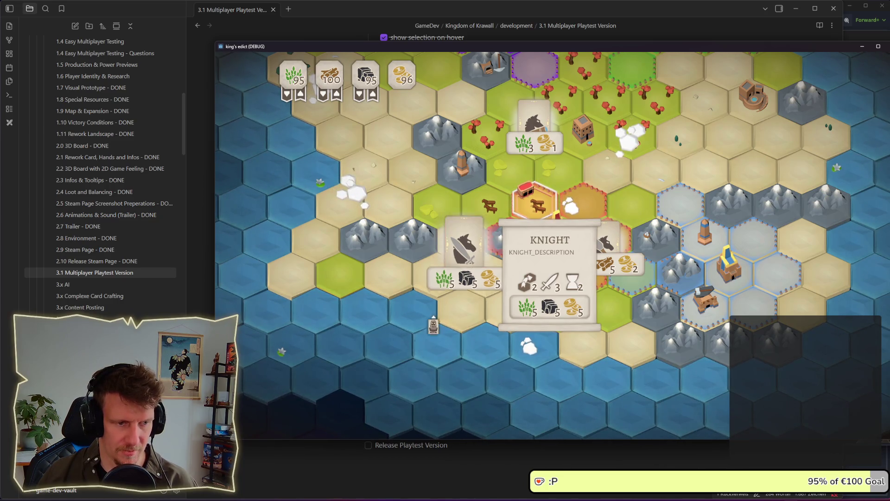
right_click(457, 452)
left_click(468, 477)
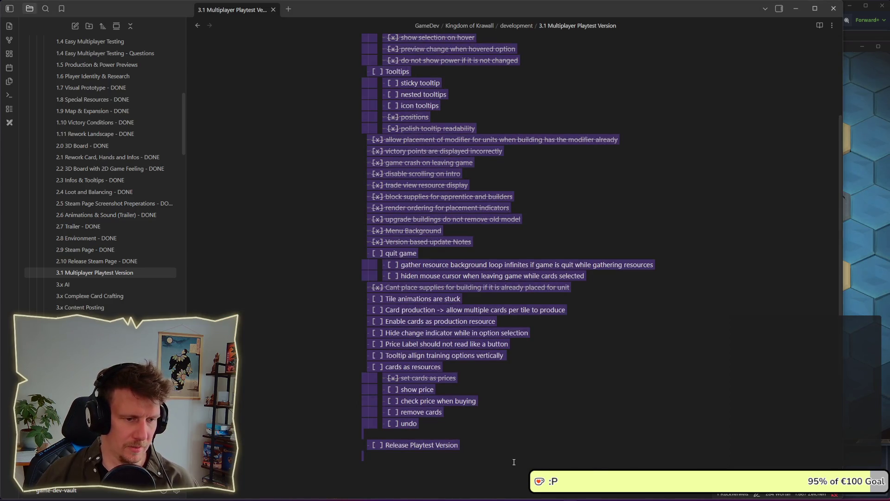
left_click(482, 457)
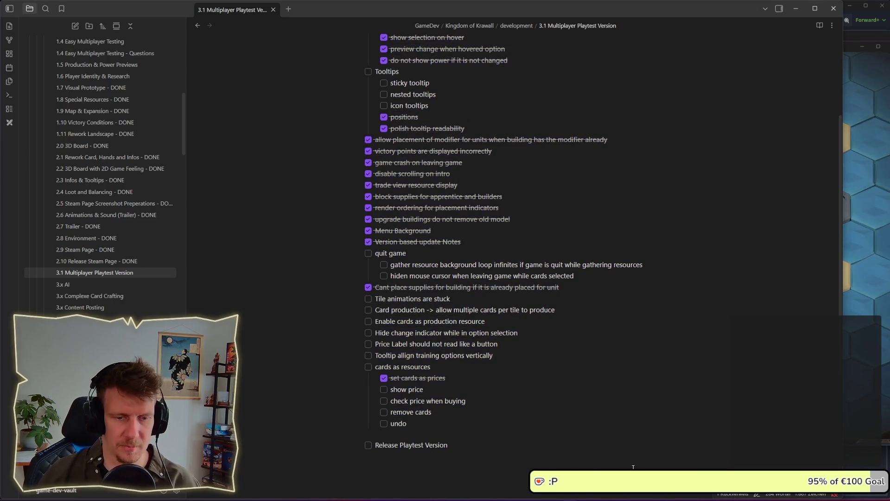
left_click(649, 495)
left_click(598, 454)
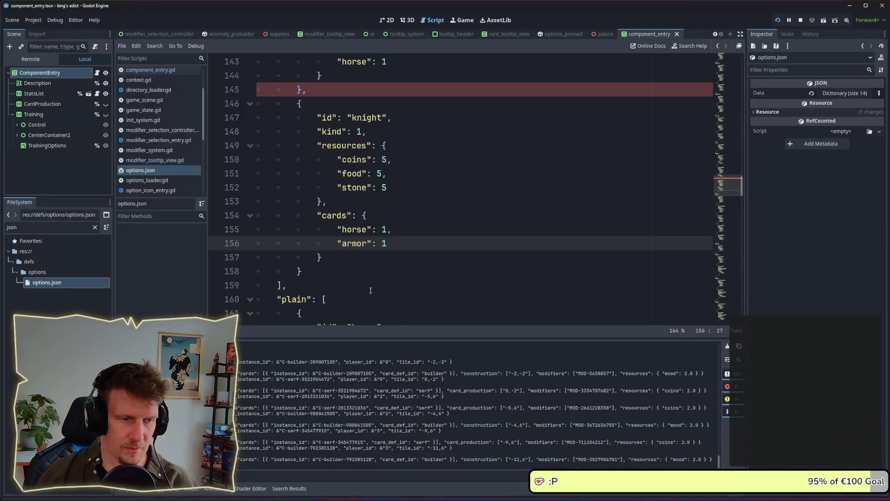
Open modifier_tooltip_view.gd and follow its ResourceListView reference to resource_list_view.gd
left_click(165, 162)
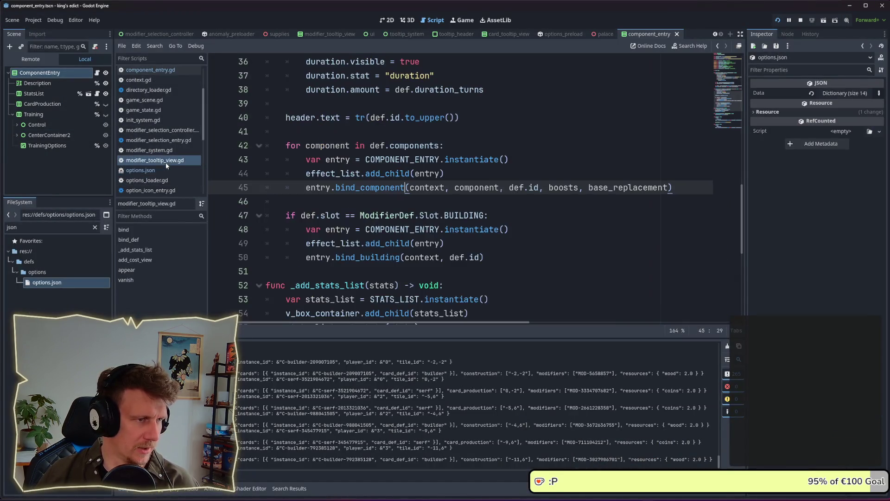
mouse_move(417, 210)
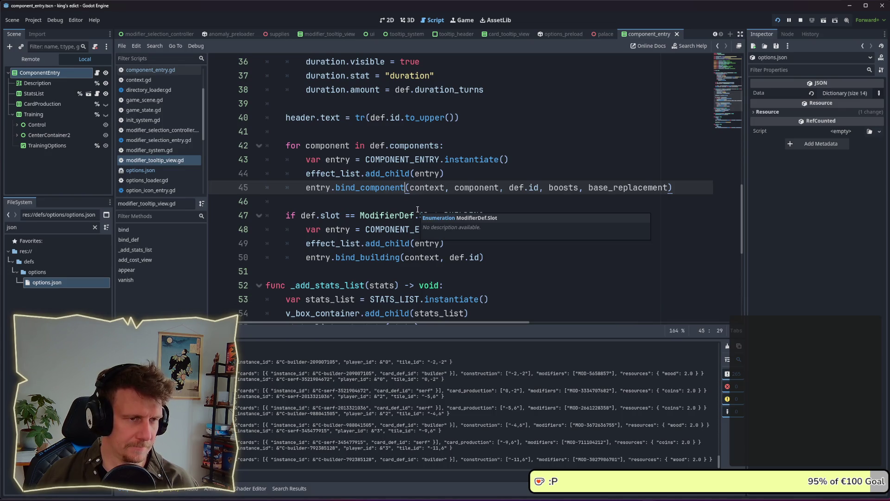
scroll(417, 209, "up", 1)
scroll(417, 210, "down", 5)
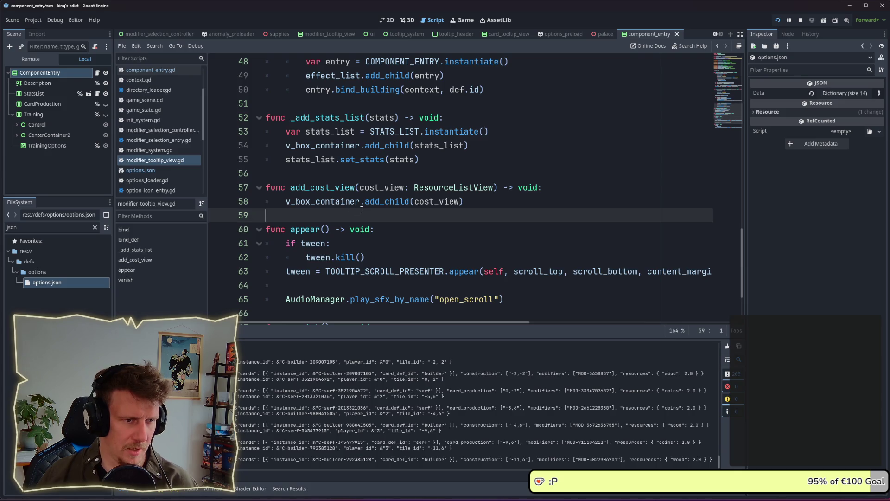
left_click(456, 188, "ctrl")
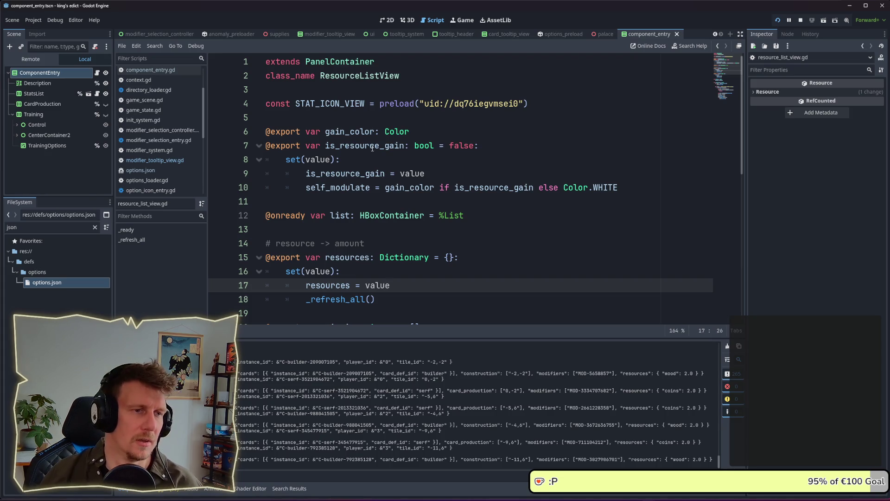
Check where gain_color is used and move to the blank line below the resources property
double_click(353, 131)
left_click(389, 145)
left_click(363, 131)
left_click(360, 145)
left_click(363, 176)
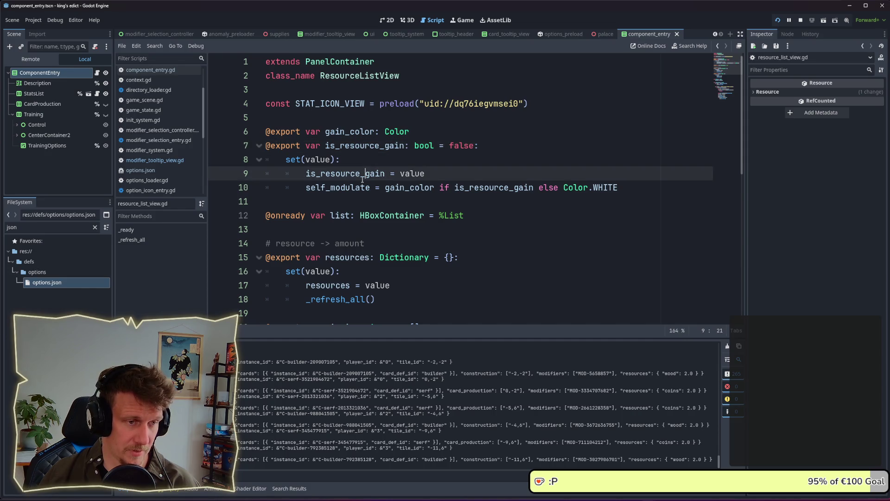
scroll(362, 180, "down", 2)
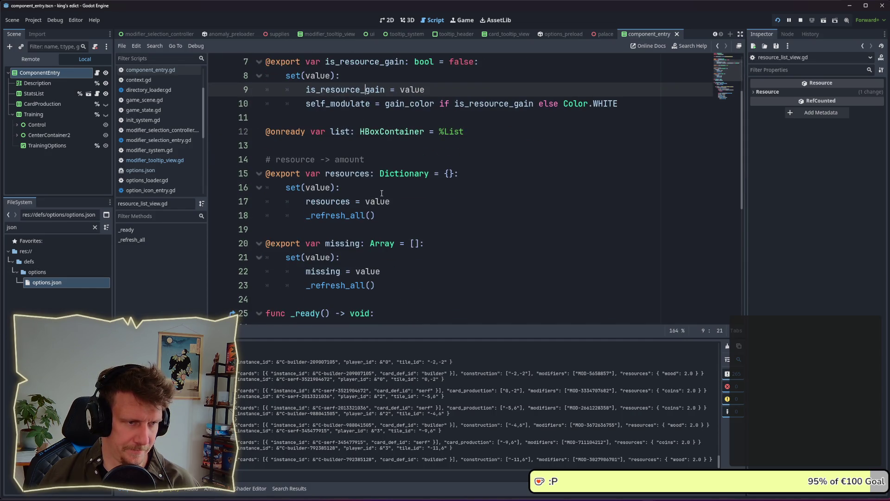
scroll(382, 192, "down", 1)
left_click(354, 187)
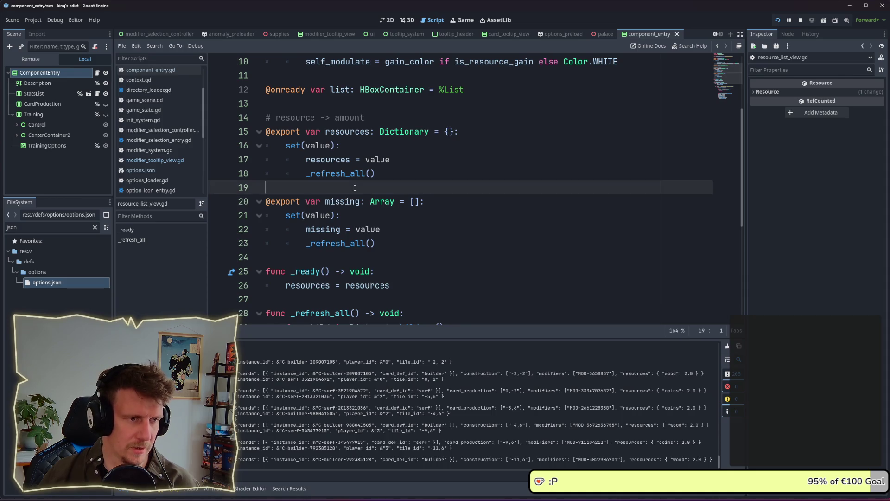
key("Return")
key("Return")
key("Up")
type("export var cards")
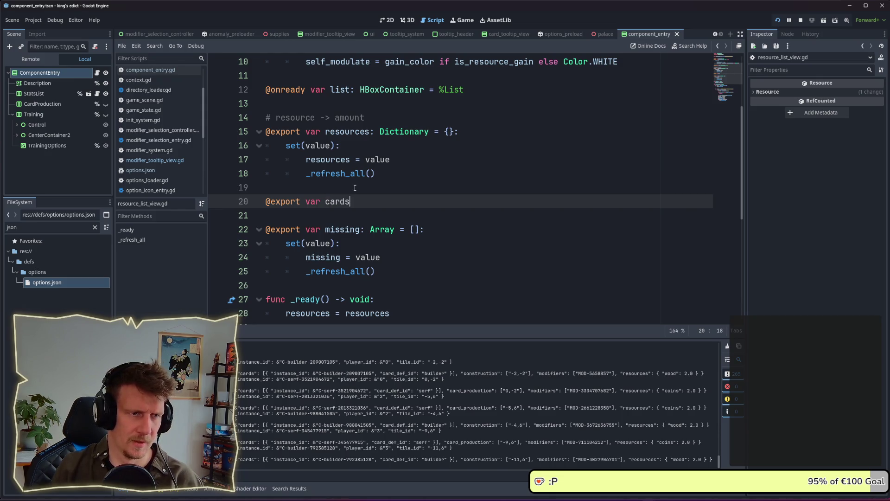
type(": Dic")
key("Return")
type("=")
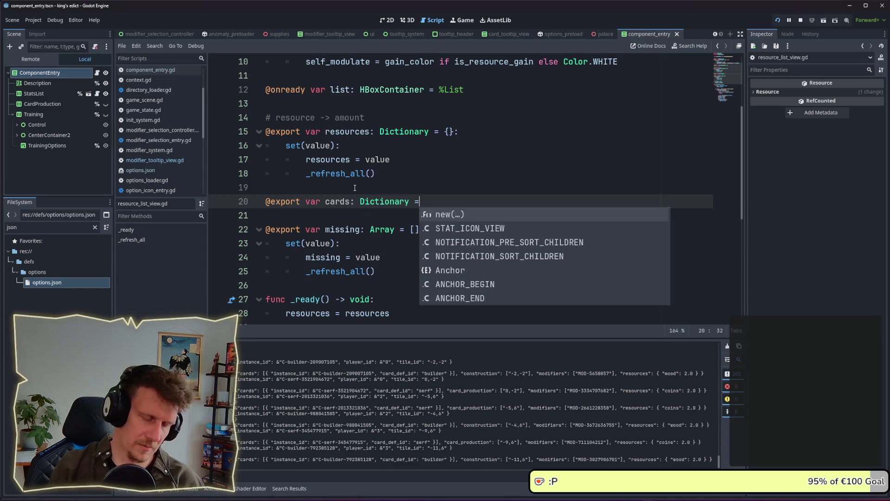
type(" {}:")
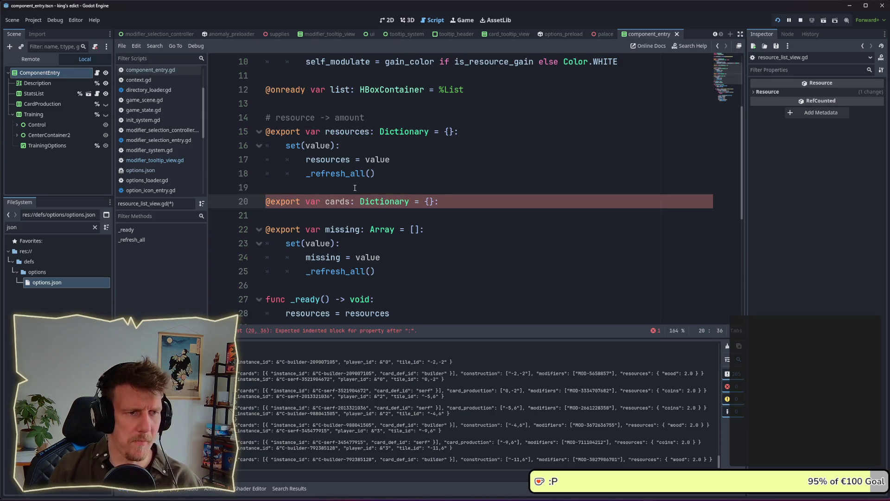
Add a set(value) block to cards that assigns cards = value
key("Return")
type("set(/")
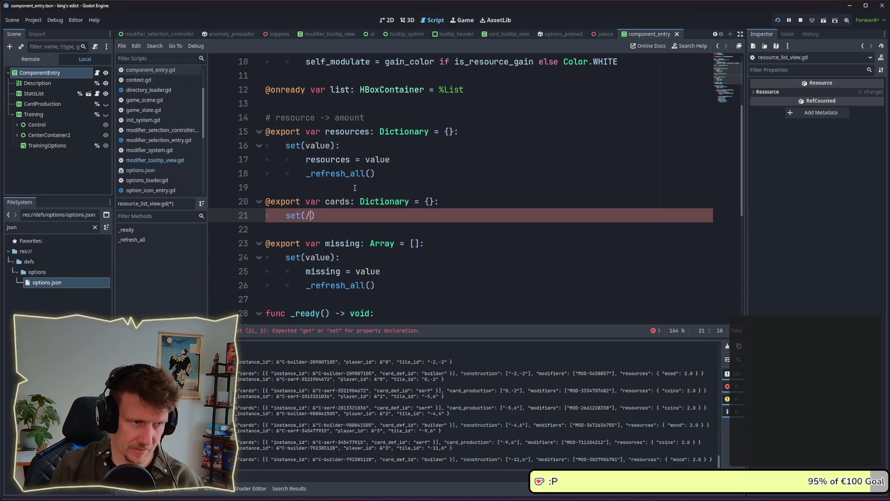
type("value):")
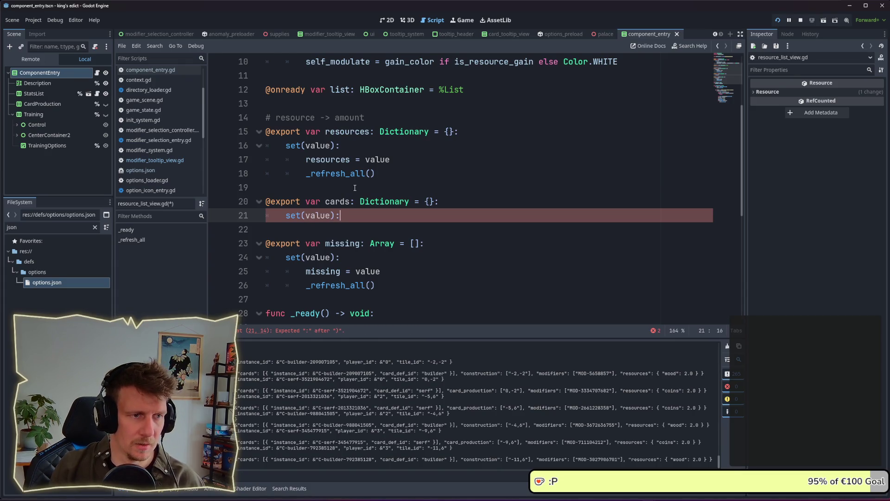
key("Return")
type("reou")
key("BackSpace")
key("BackSpace")
type("souce")
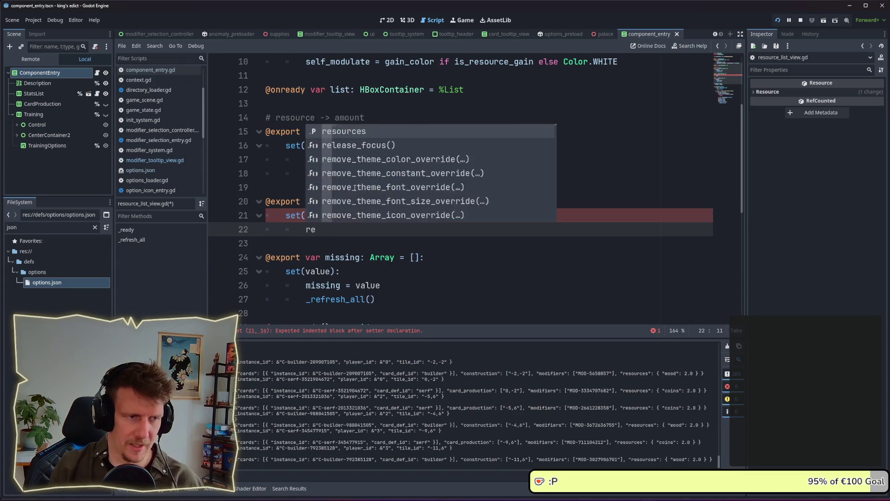
key("ctrl+BackSpace")
type("ard")
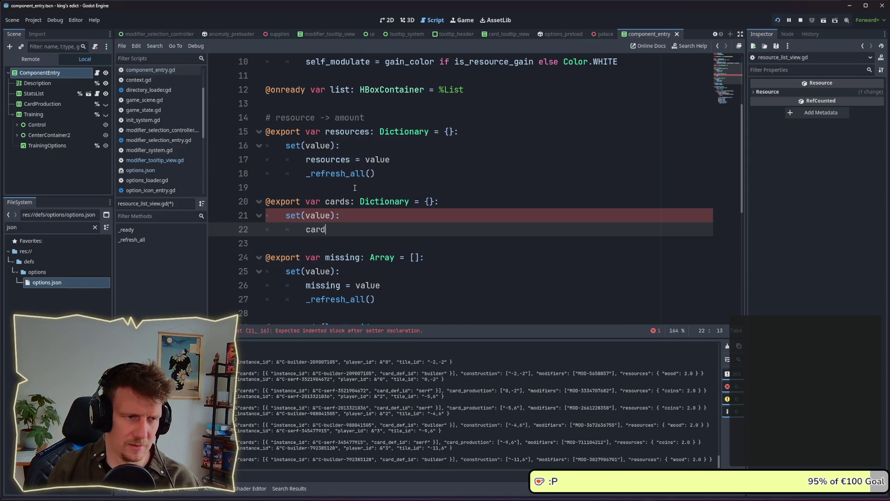
key("BackSpace")
key("BackSpace")
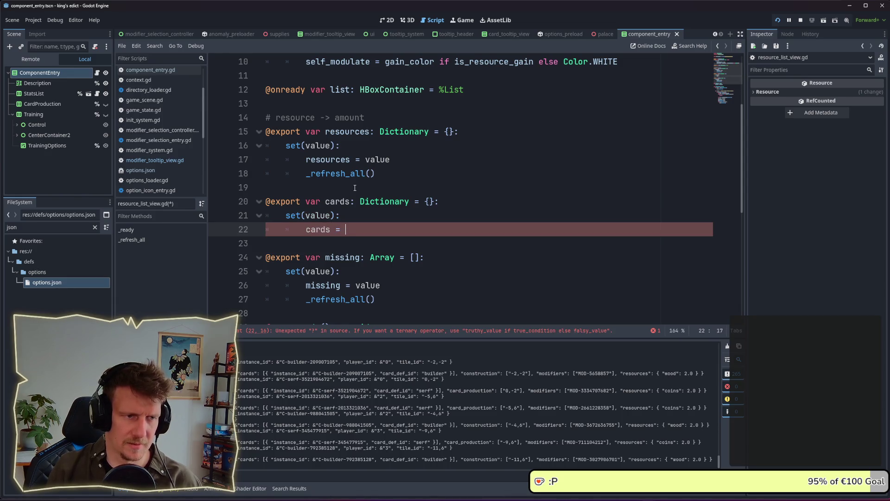
type("value")
Call _refresh_all() at the end of the cards setter
key("Return")
key("Return")
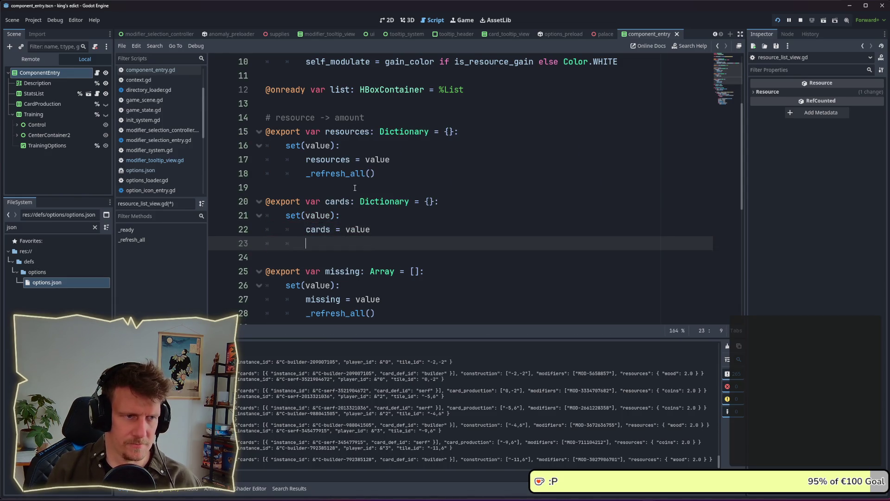
type("_re")
key("Down")
key("Return")
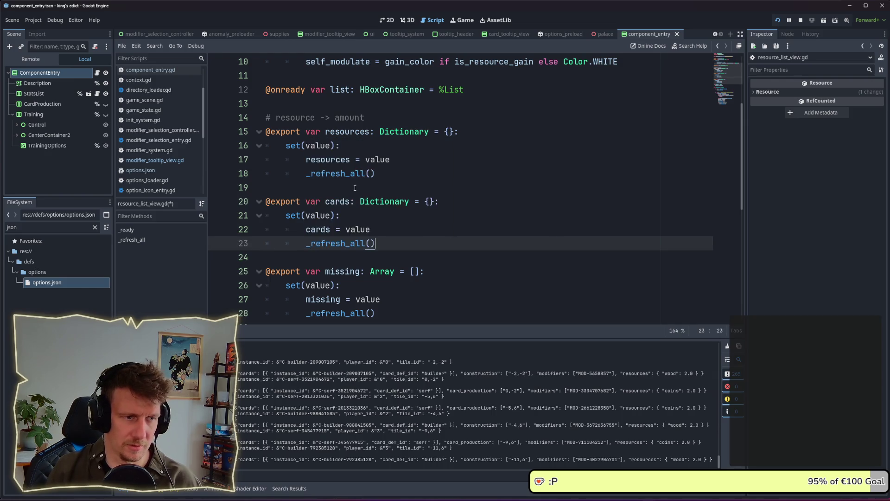
scroll(354, 188, "down", 5)
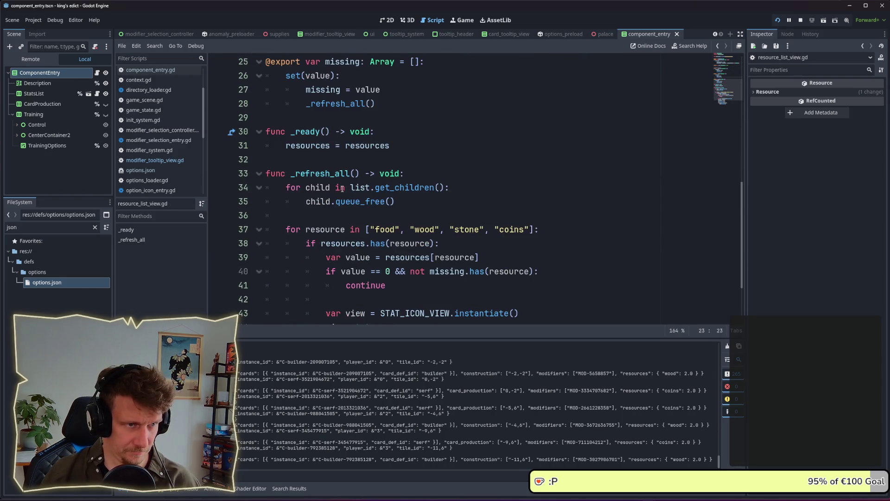
scroll(342, 188, "up", 1)
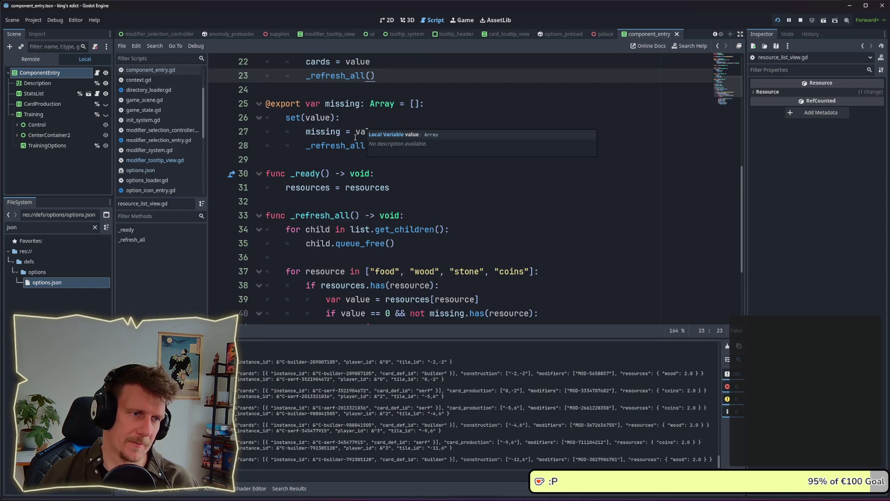
left_click(335, 153)
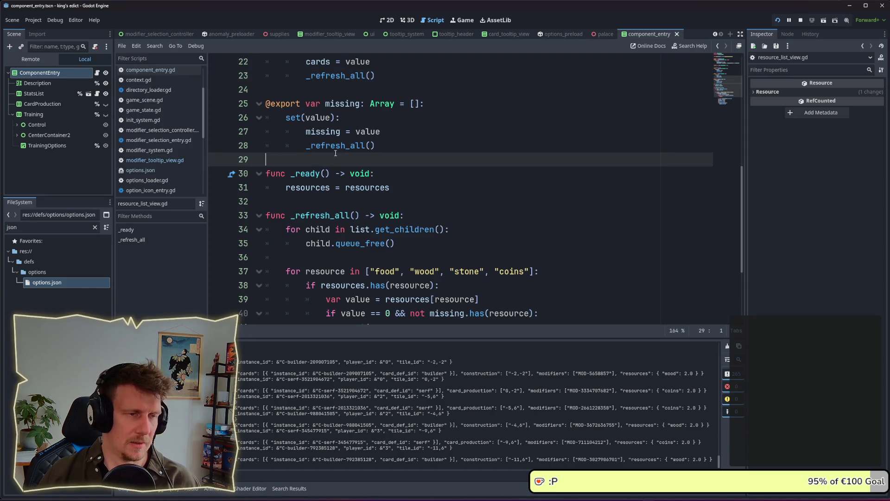
Duplicate the exported missing array block with its setter below the original
left_click(379, 145)
left_click(294, 154)
key("Return")
key("Return")
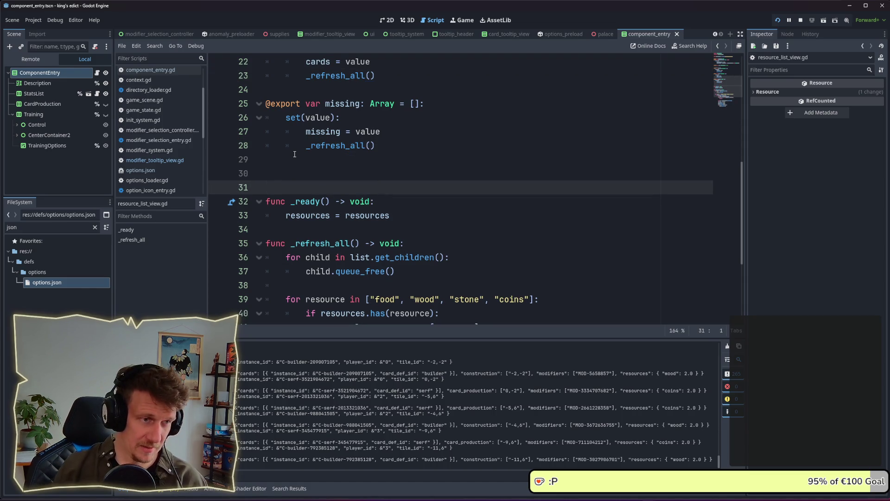
key("Up")
mouse_move(375, 145)
left_mouse_down()
mouse_move(278, 132)
mouse_move(266, 103)
left_mouse_up()
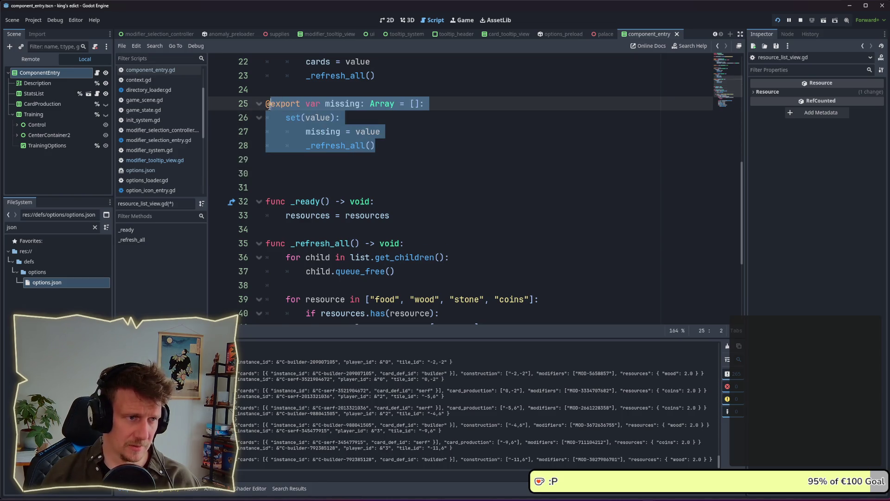
key("ctrl+c")
left_click(315, 174)
key("ctrl+v")
Rename the duplicated property to missing_cards
scroll(316, 174, "up", 6)
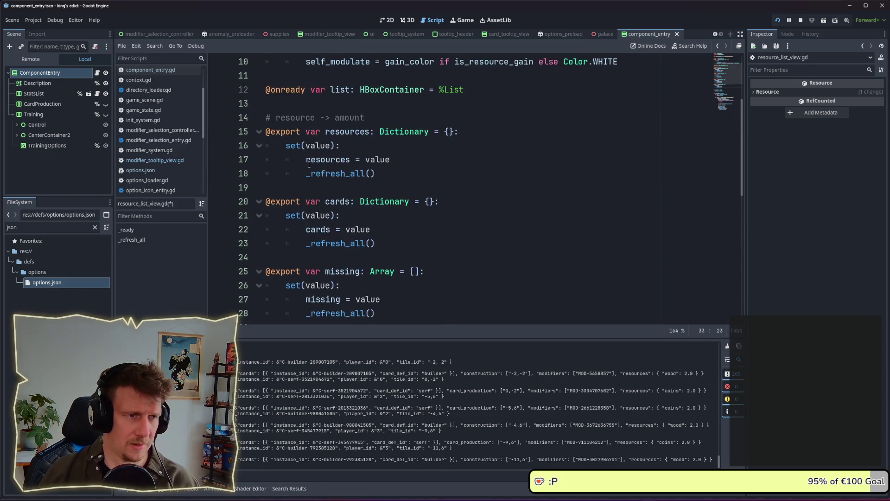
scroll(316, 173, "down", 3)
double_click(355, 172)
left_click(355, 172)
scroll(356, 173, "down", 8)
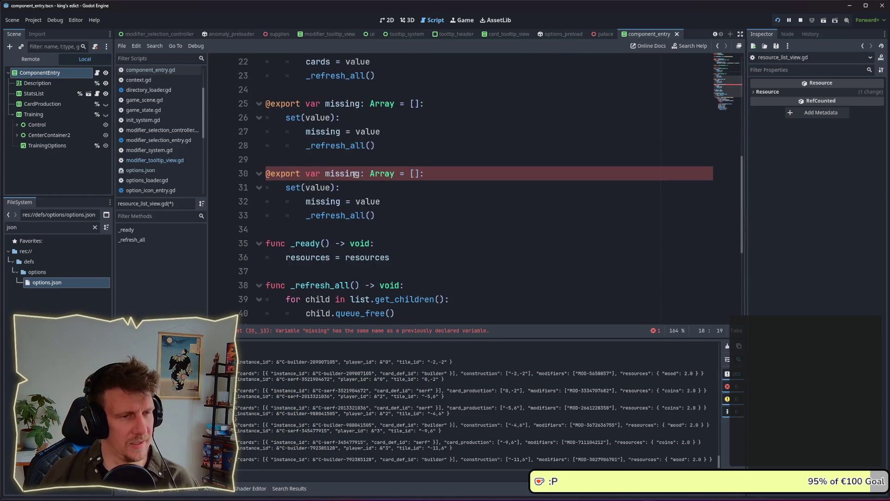
scroll(354, 174, "down", 1)
scroll(345, 139, "up", 2)
left_click(340, 111)
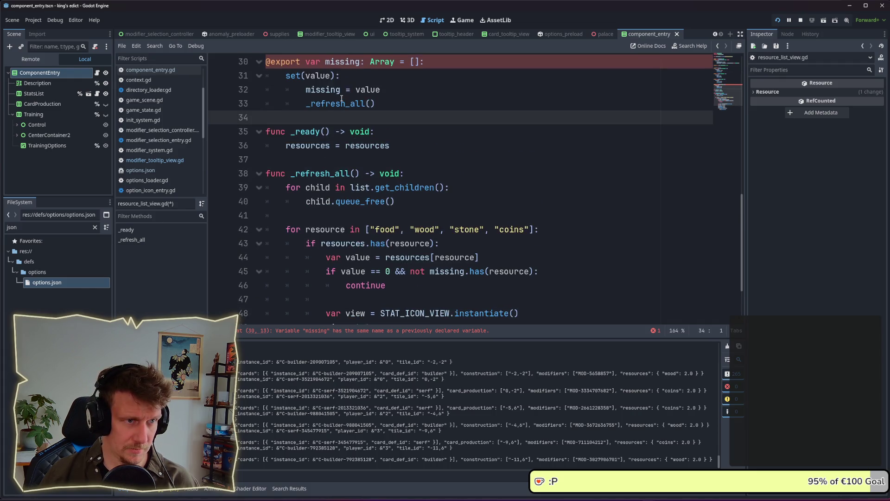
scroll(341, 99, "up", 1)
left_click(335, 131)
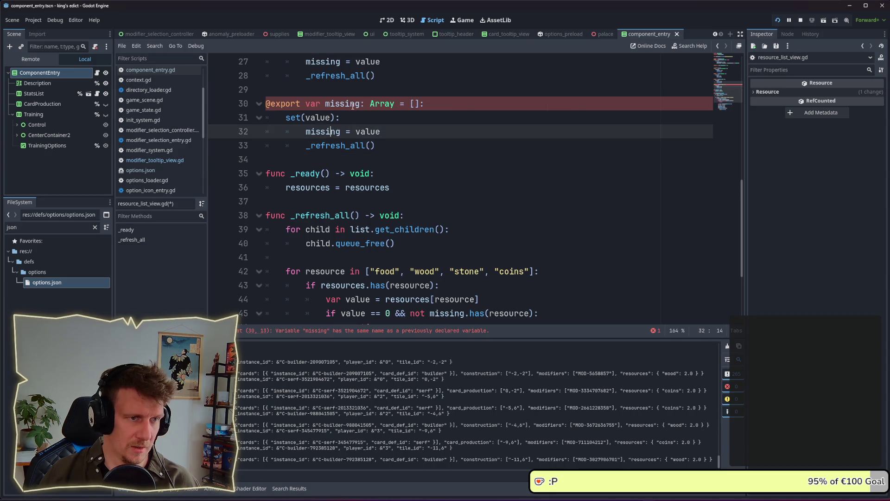
left_click(361, 103)
type("_ac")
key("BackSpace")
key("BackSpace")
type("cards")
Make the copied setter assign missing_cards instead of missing
key("Down")
double_click(368, 104)
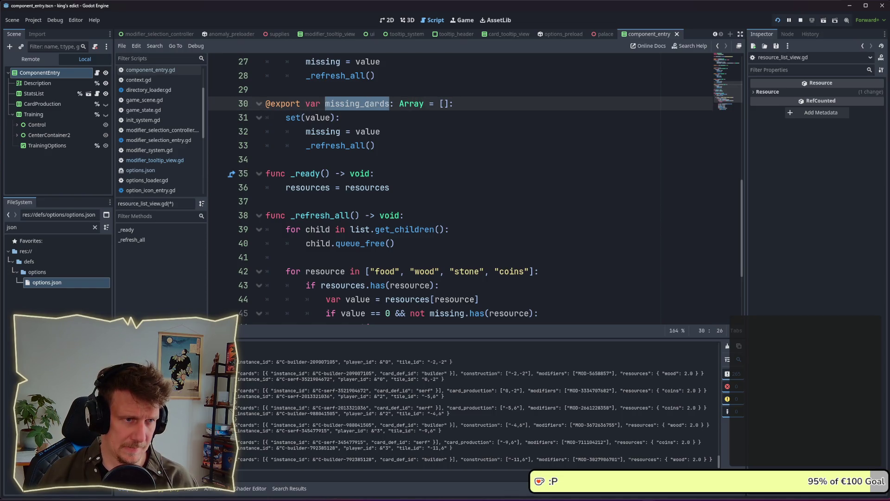
double_click(339, 132)
key("ctrl+v")
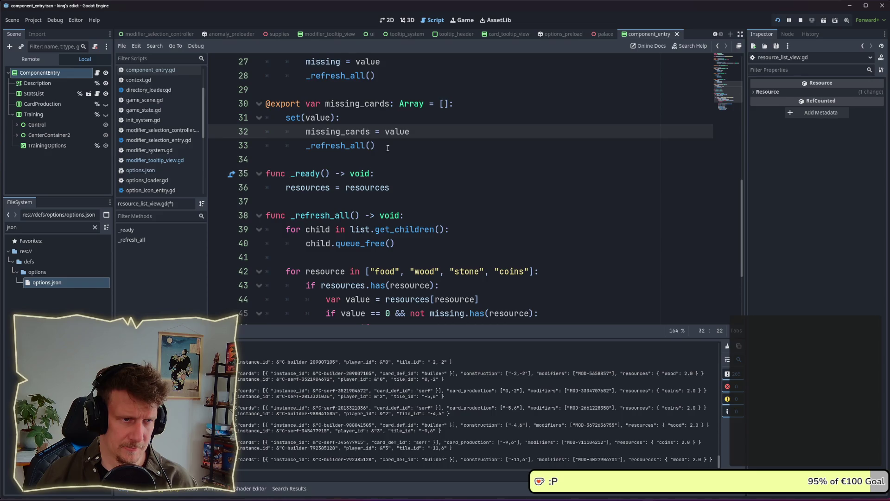
left_click(388, 148)
scroll(387, 148, "down", 3)
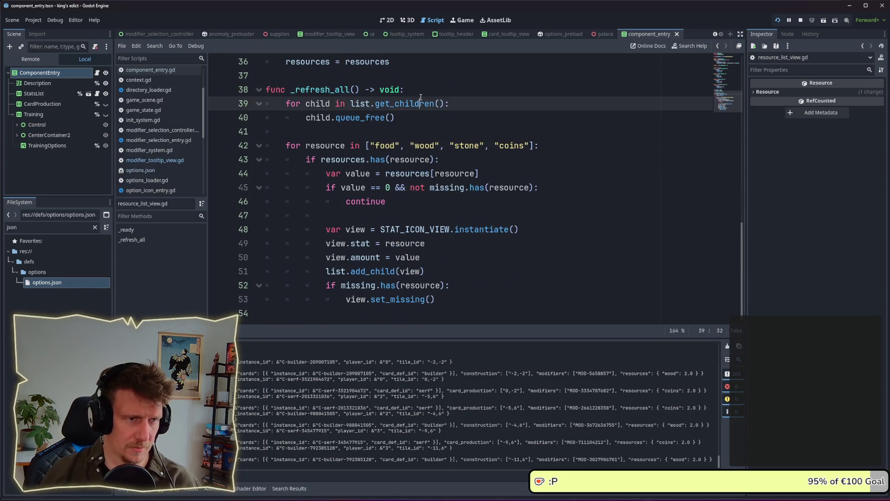
Wrap the resource loop in a new 'func _refresh_resources() -> void:' declaration
left_click(415, 146)
key("Up")
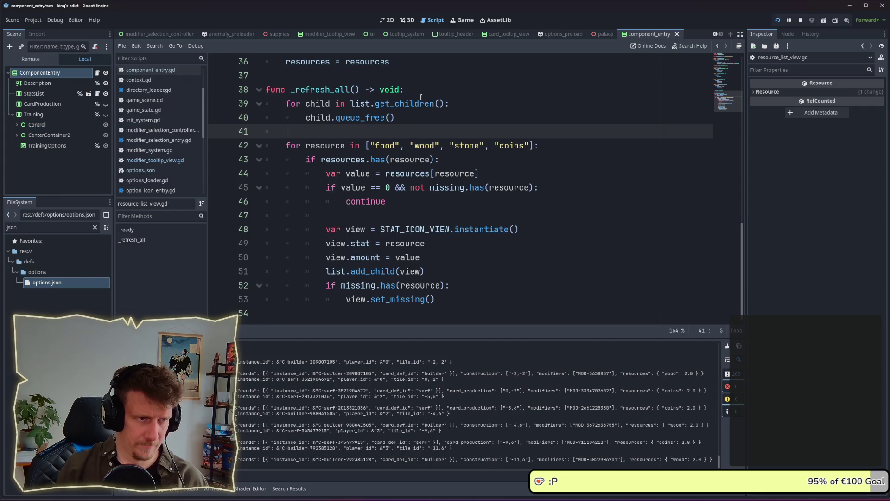
key("Return")
type("func _ref")
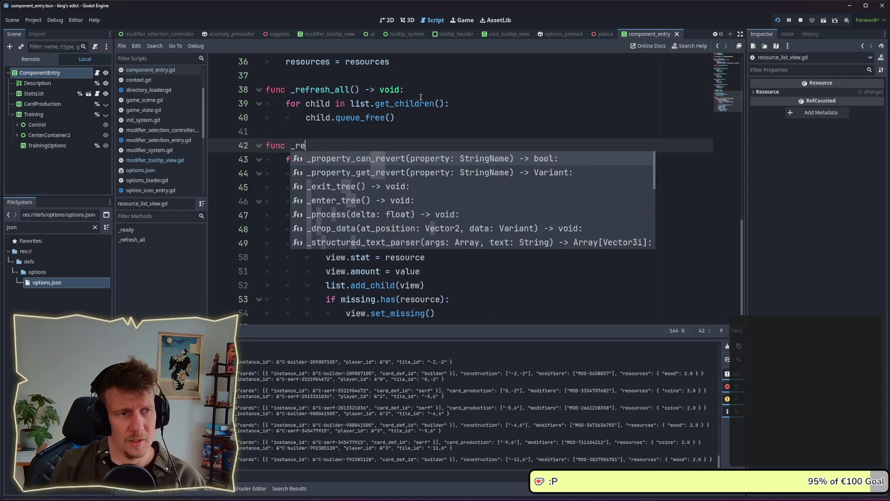
type("resh_Sr")
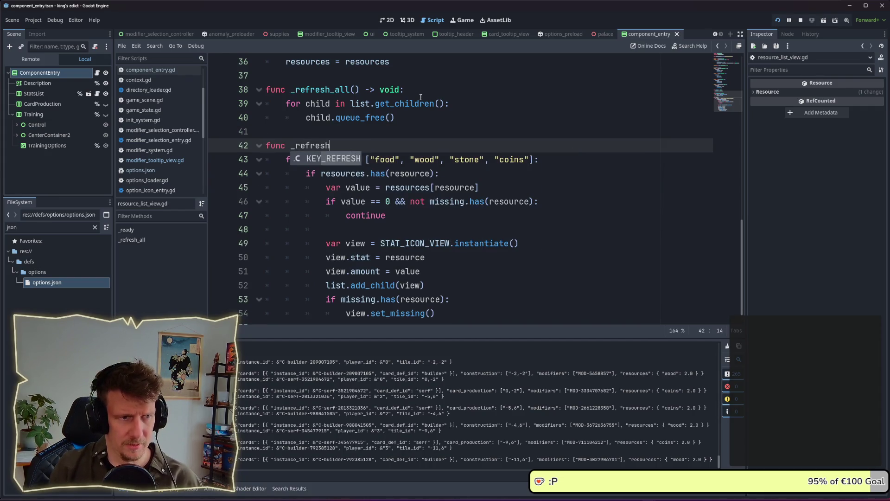
key("BackSpace")
key("BackSpace")
type("re")
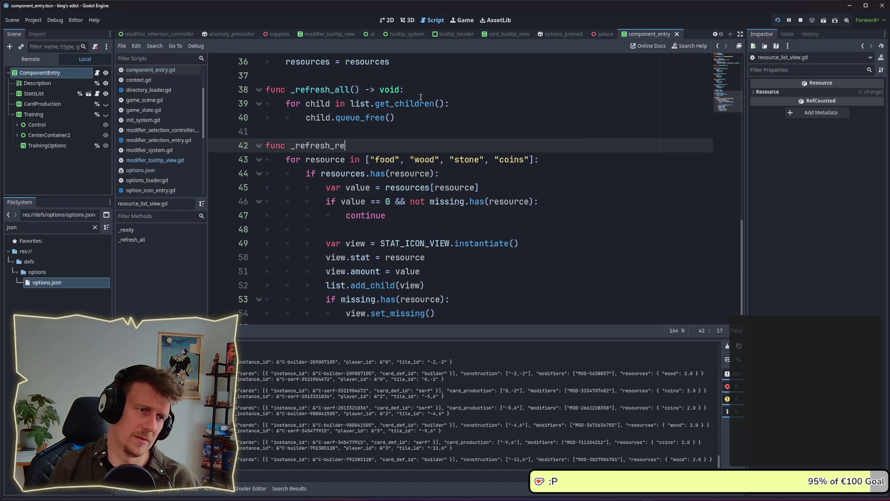
type("sources()")
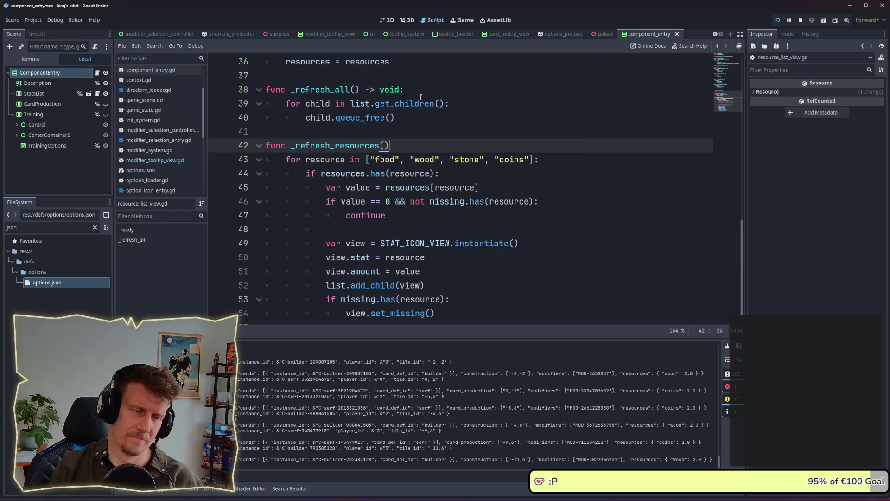
key("BackSpace")
key("BackSpace")
key("BackSpace")
type("-> v")
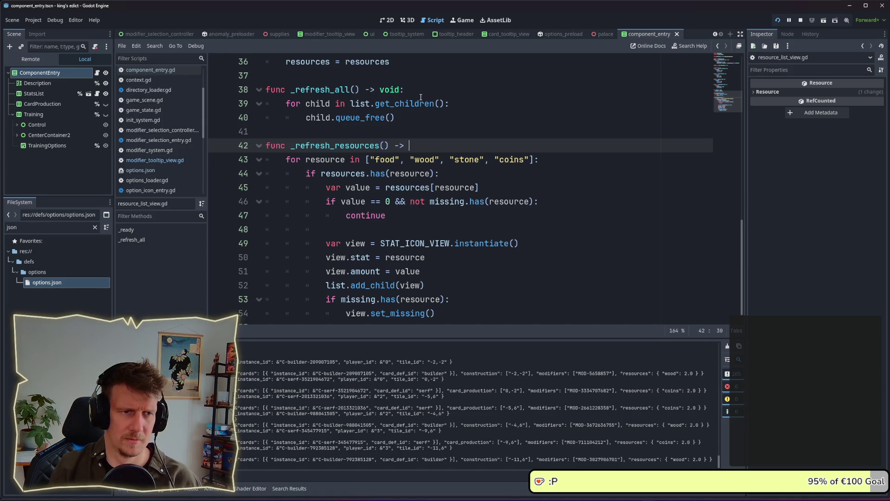
type("oid.")
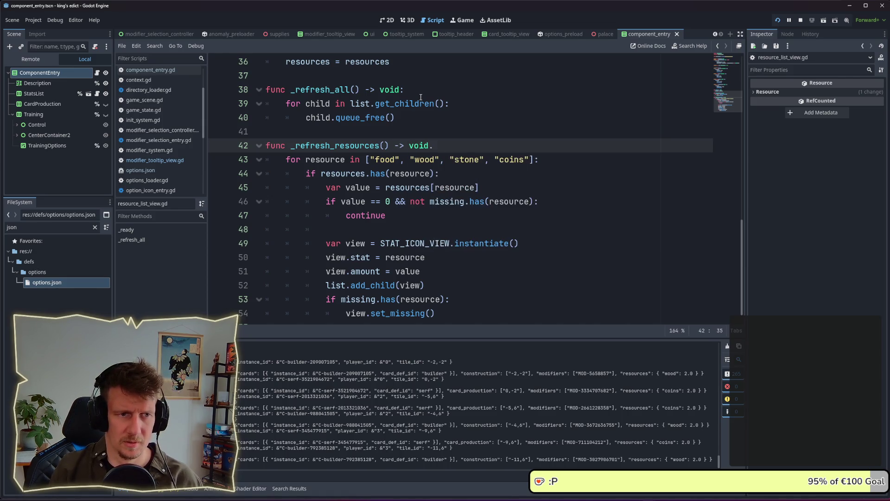
Call _refresh_resources() and _refresh_cards() inside _refresh_all after clearing children
key("ctrl+shift+Return")
key("ctrl+shift+Return")
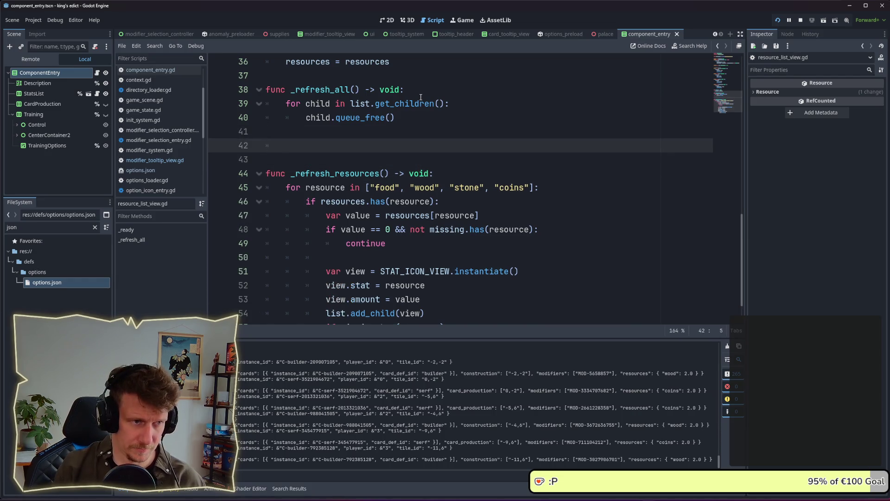
type("_re")
key("Down")
key("Down")
key("Return")
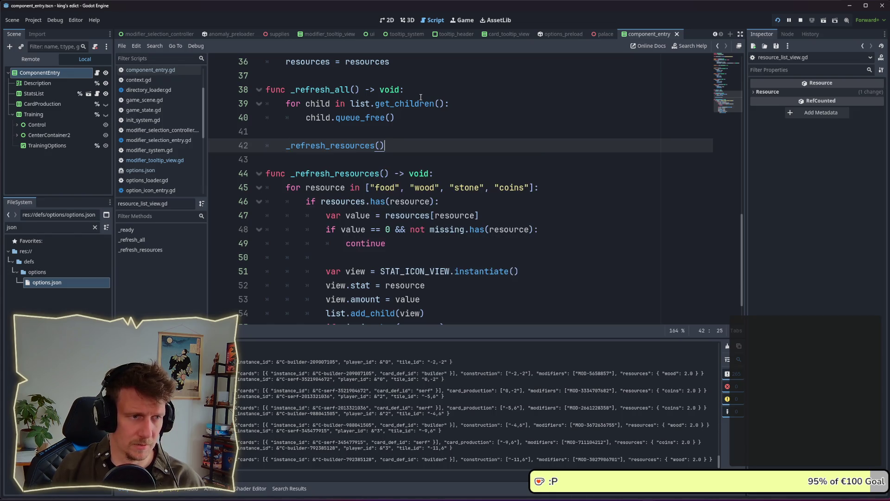
key("ctrl+shift+d")
key("Left")
key("Left")
key("BackSpace")
key("BackSpace")
key("BackSpace")
key("BackSpace")
key("BackSpace")
key("BackSpace")
type("cards")
Start a fresh unindented line below _refresh_resources for a new function
scroll(416, 138, "down", 2)
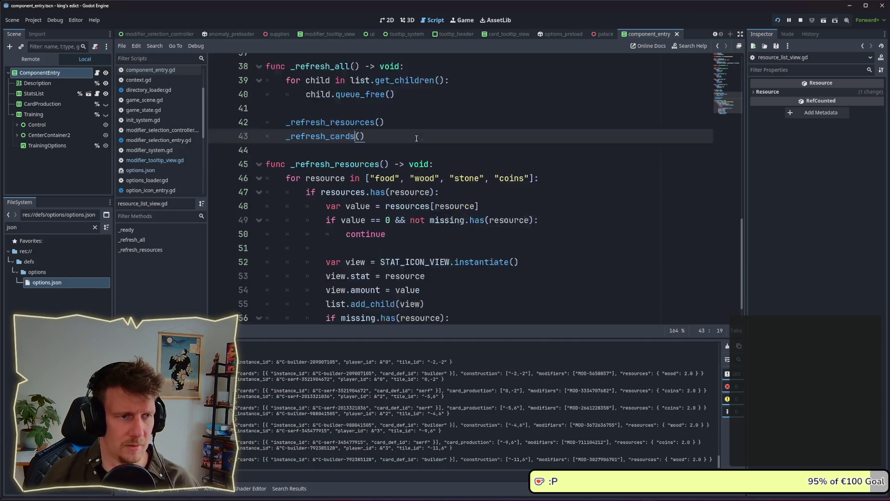
scroll(416, 138, "down", 2)
left_click(290, 316)
key("Return")
Declare 'func _refresh_cards() -> void:' at the end of the script and save it
type("func _re")
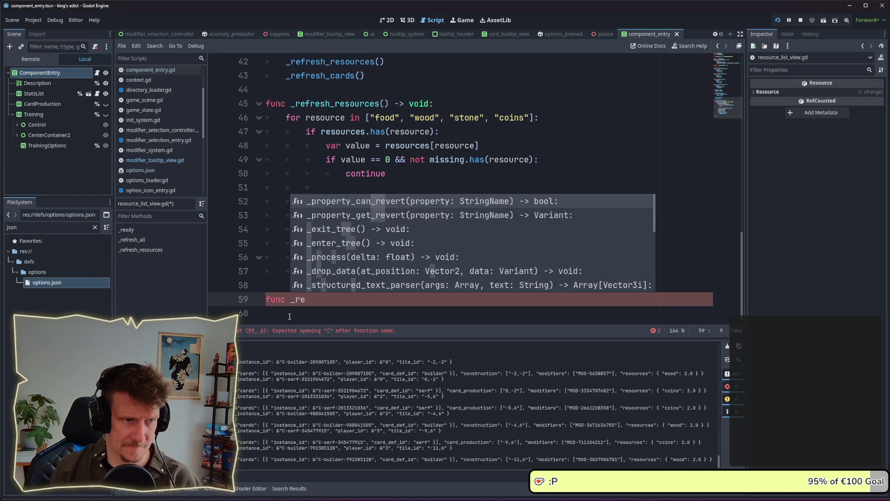
type("fresh")
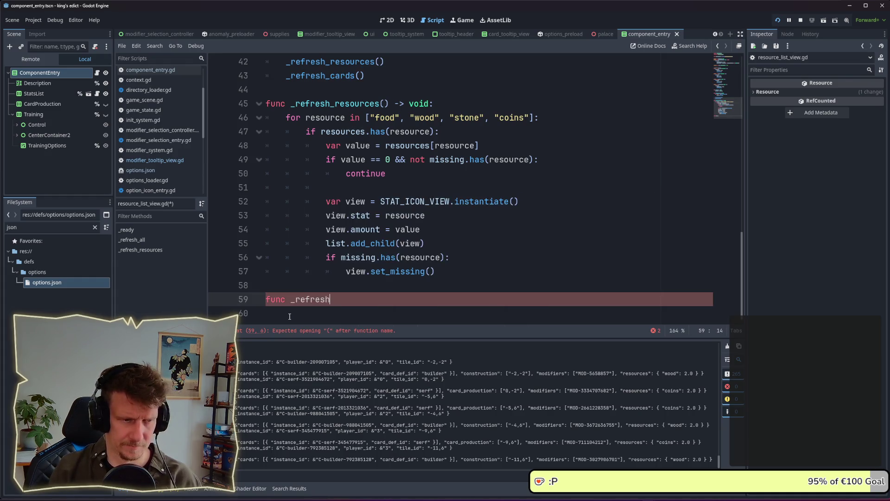
type("_cards() ")
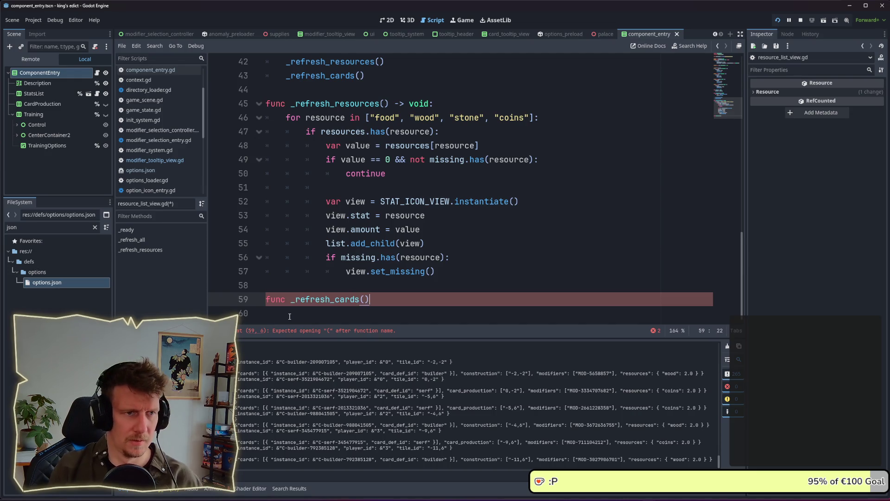
type("-> voi")
type("d:")
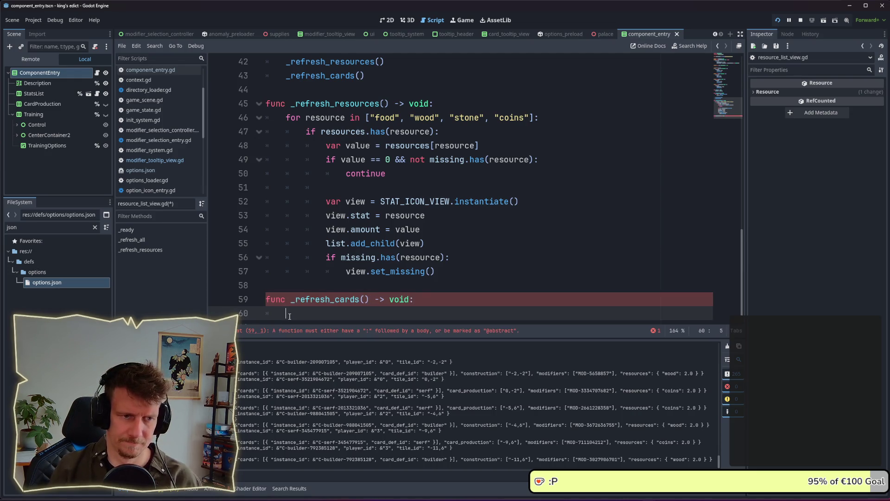
key("Return")
key("ctrl+s")
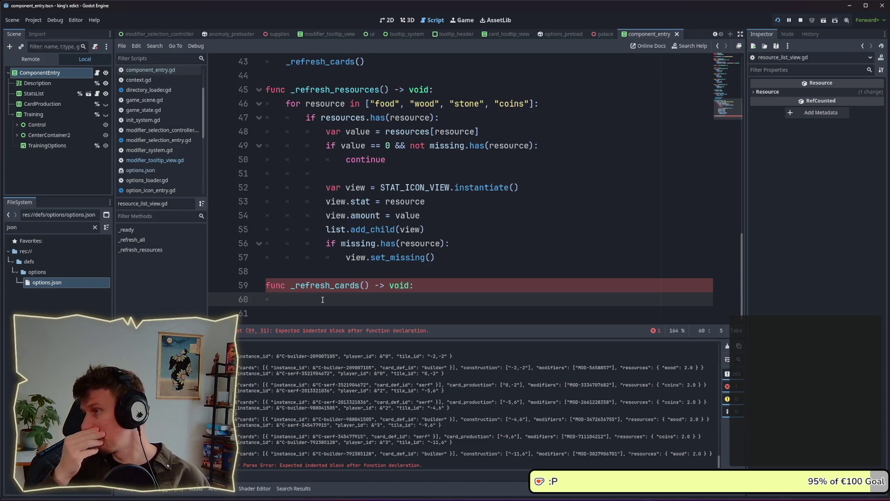
Add a 'for card in cards:' loop inside _refresh_cards, leaving its body empty
type("for card in c")
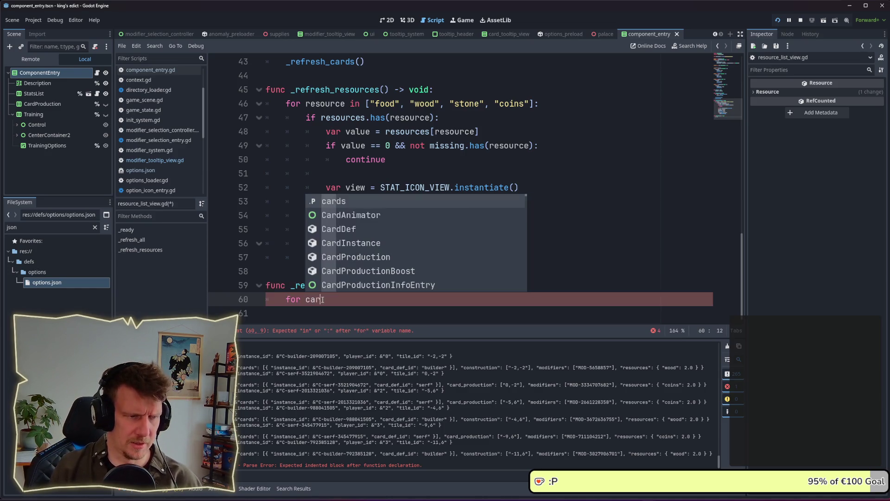
type("ards")
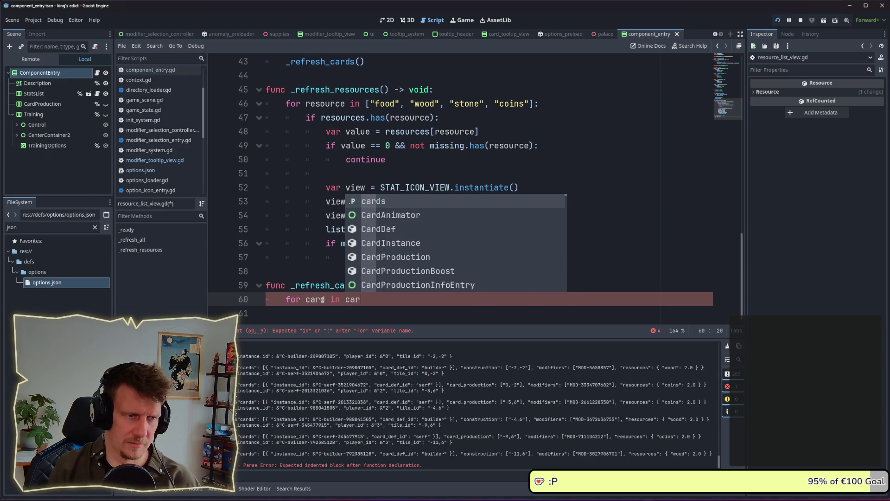
type(":")
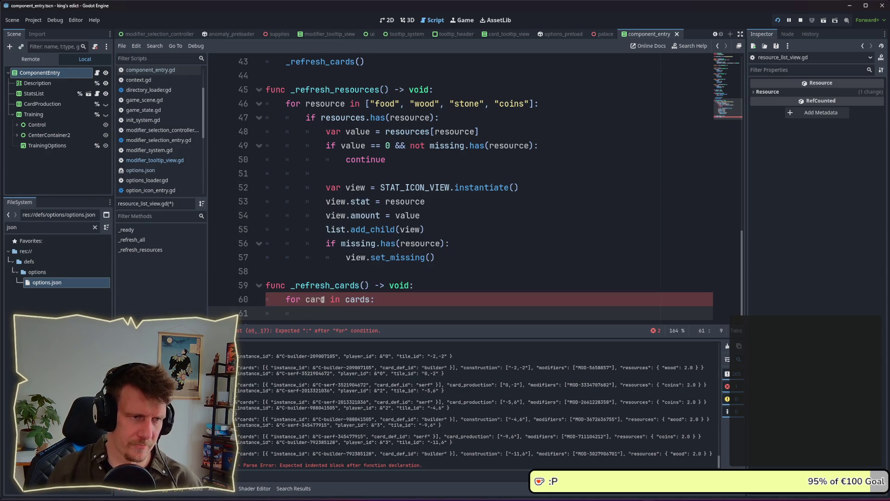
key("Return")
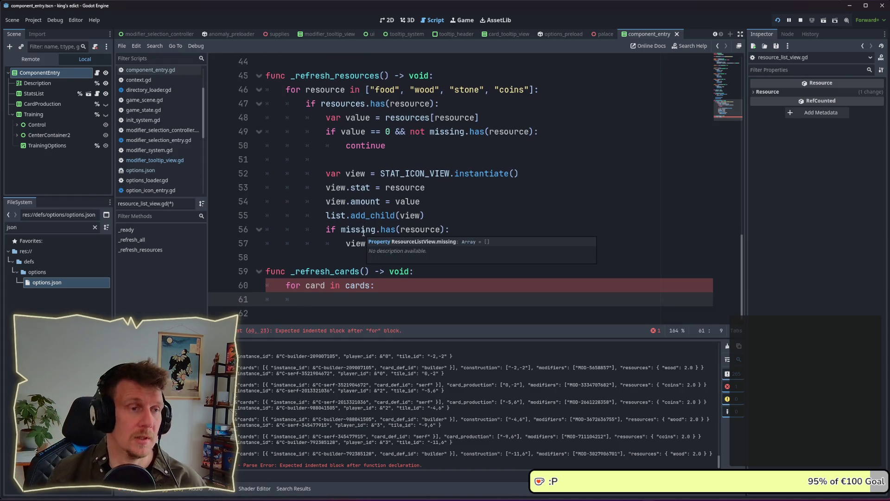
mouse_move(379, 108)
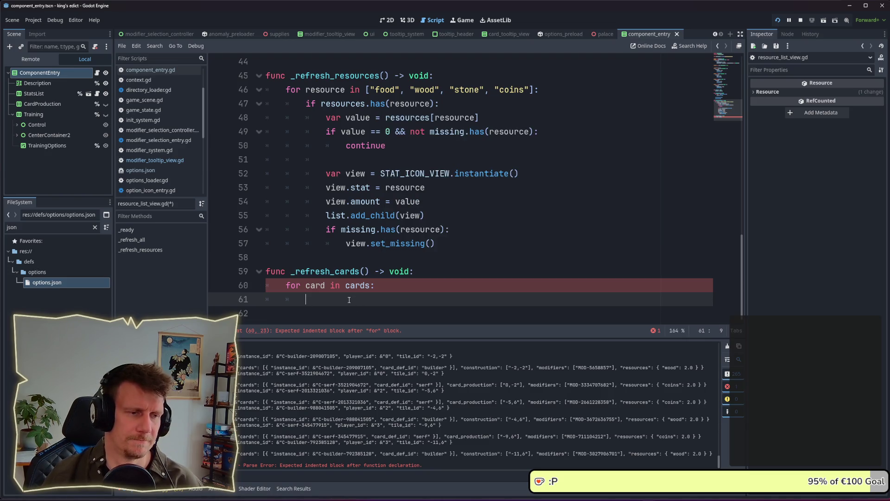
left_click_drag(439, 103, 321, 103)
left_click(449, 104)
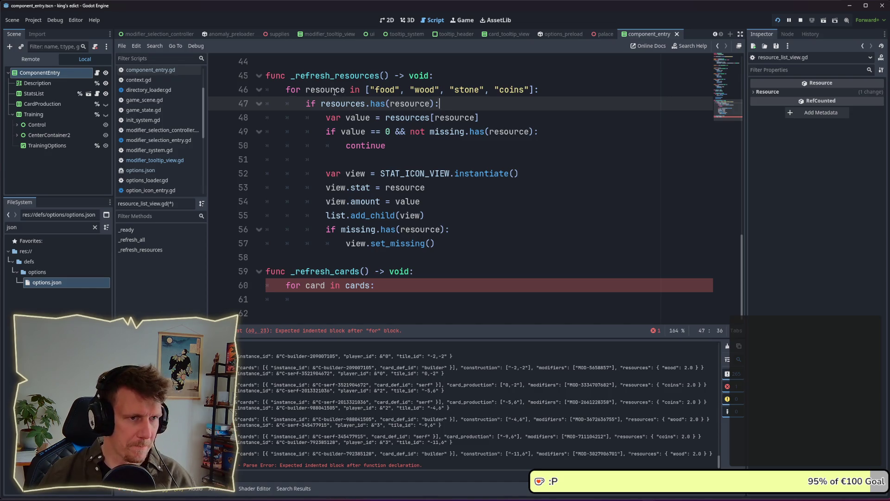
left_click(420, 104, "ctrl")
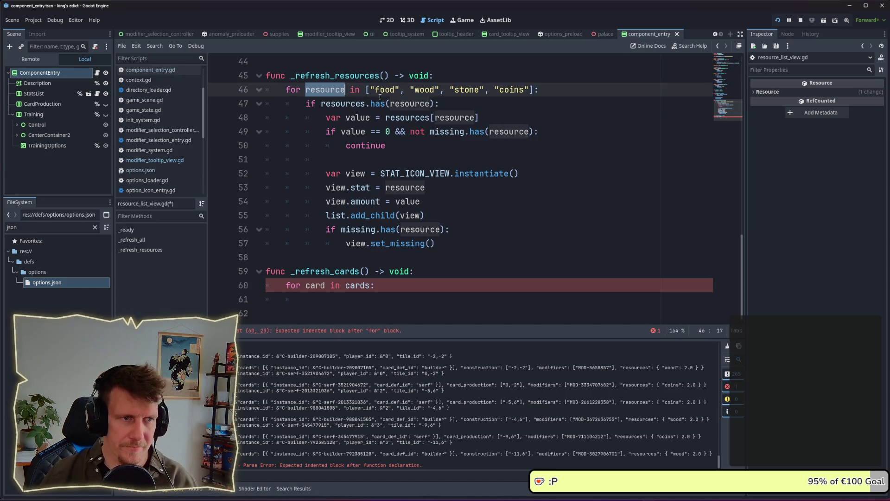
left_click(431, 144)
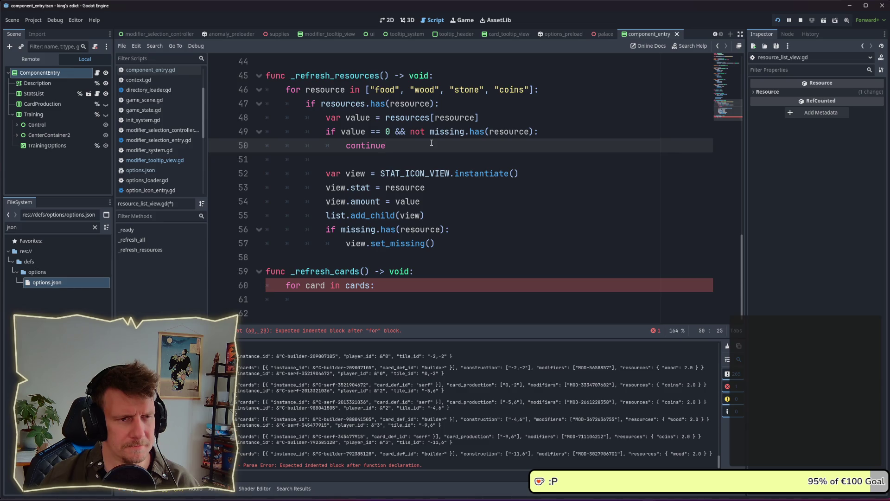
left_click_drag(384, 116, 479, 122)
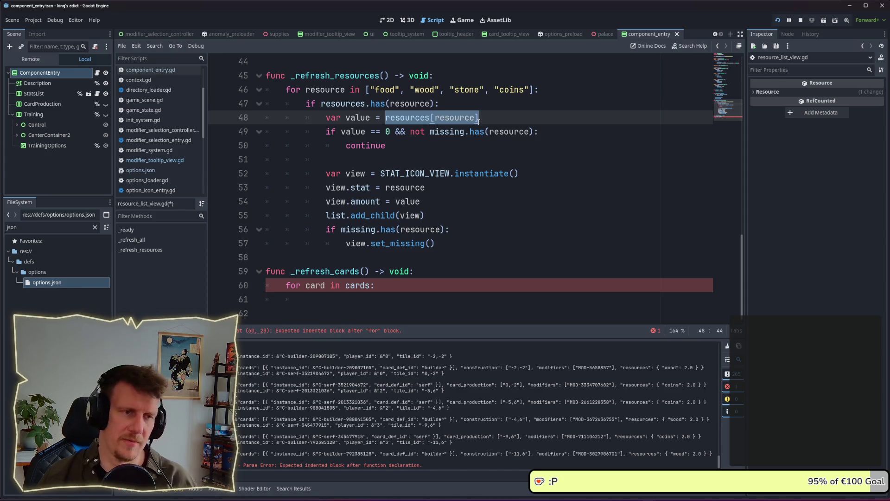
left_click(407, 104)
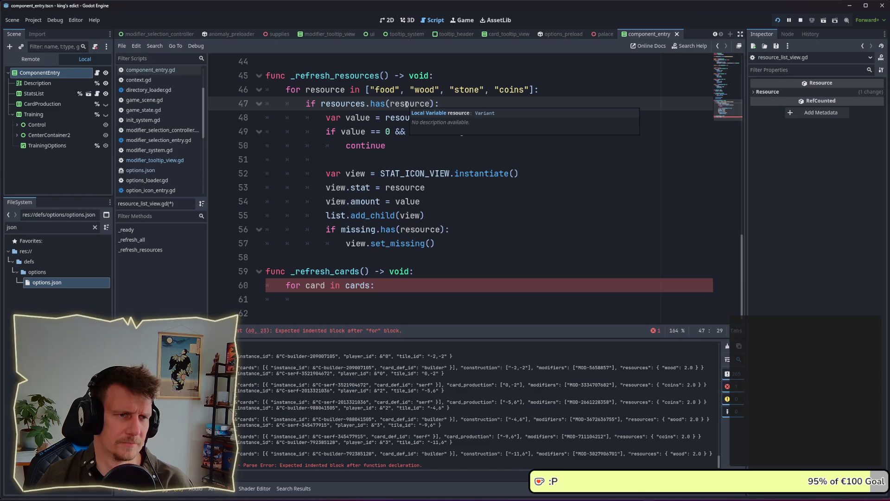
left_click(473, 88)
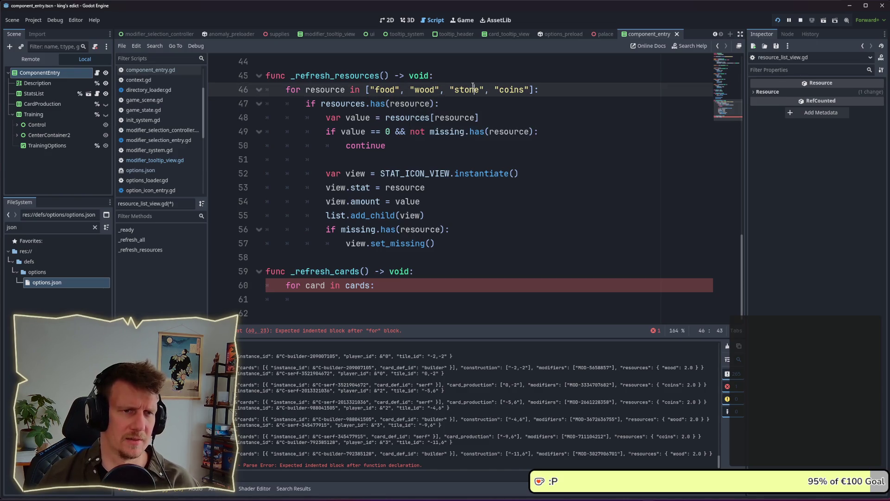
left_click_drag(533, 90, 366, 90)
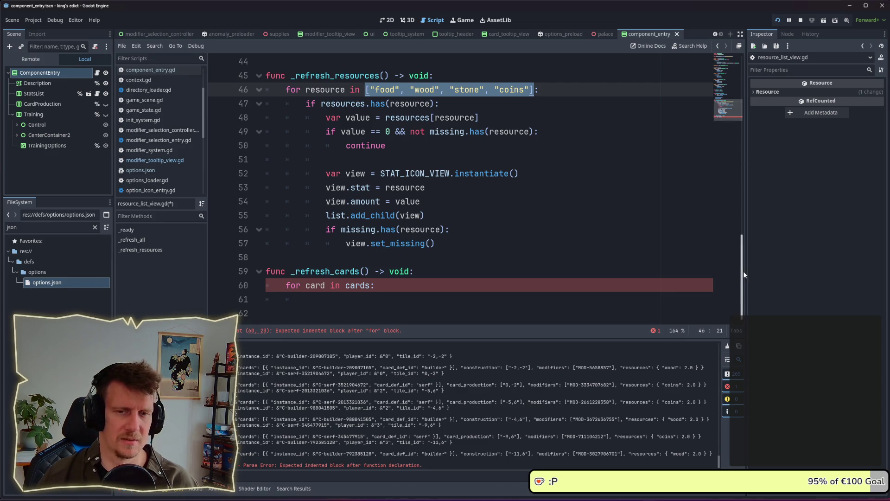
mouse_move(741, 268)
left_mouse_down()
mouse_move(742, 101)
mouse_move(743, 265)
left_mouse_up()
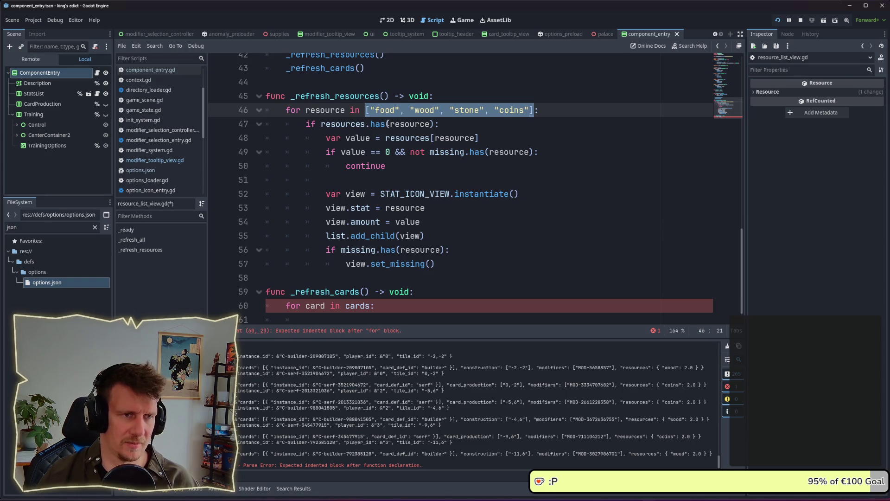
left_click(386, 124)
double_click(353, 124)
key("ctrl+c")
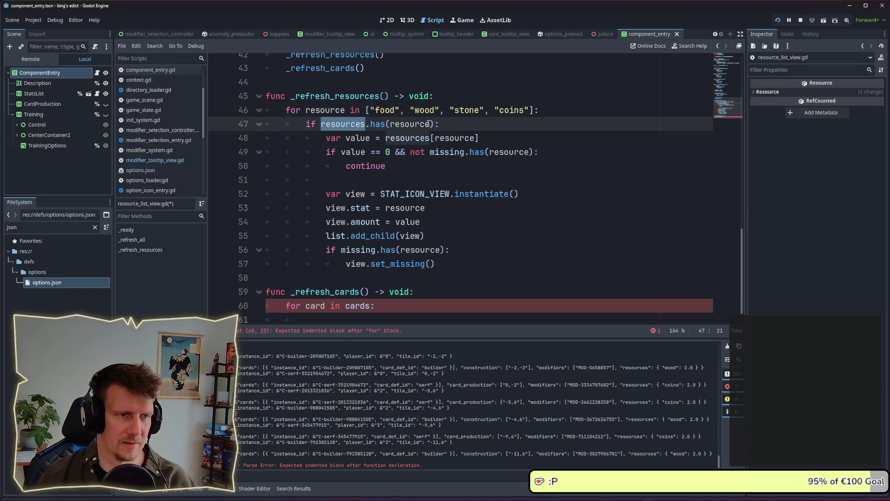
left_click_drag(364, 110, 537, 110)
Replace the hardcoded list in the _refresh_resources loop with resources.keys()
key("ctrl+v")
type(".keys")
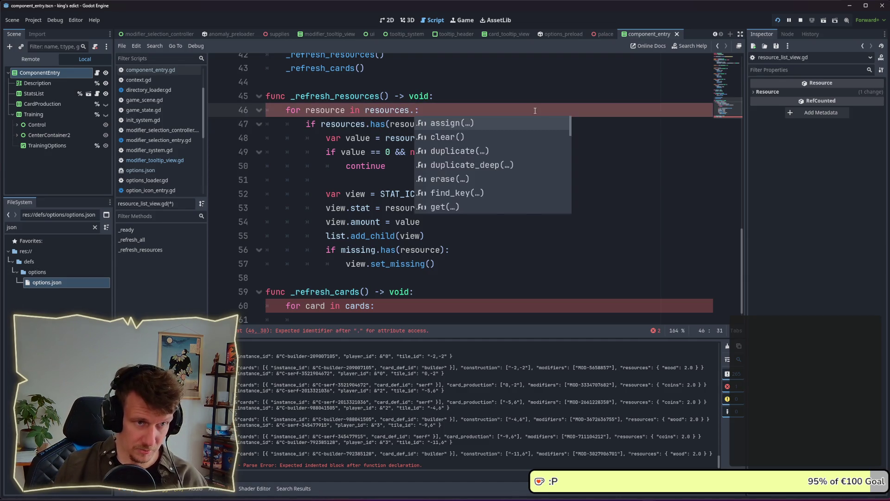
key("Return")
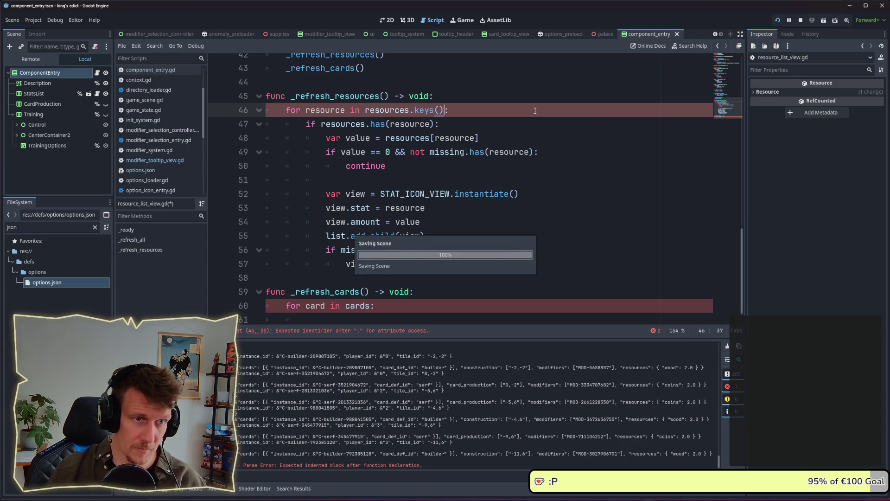
Make _refresh_cards loop over cards.keys() with a pass placeholder body, and save the script
scroll(411, 204, "down", 1)
left_click(368, 285)
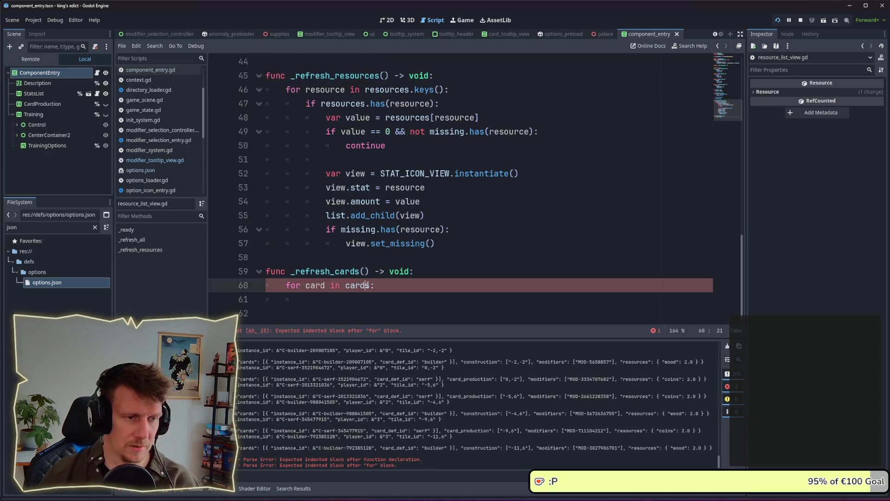
key("Right")
type(".")
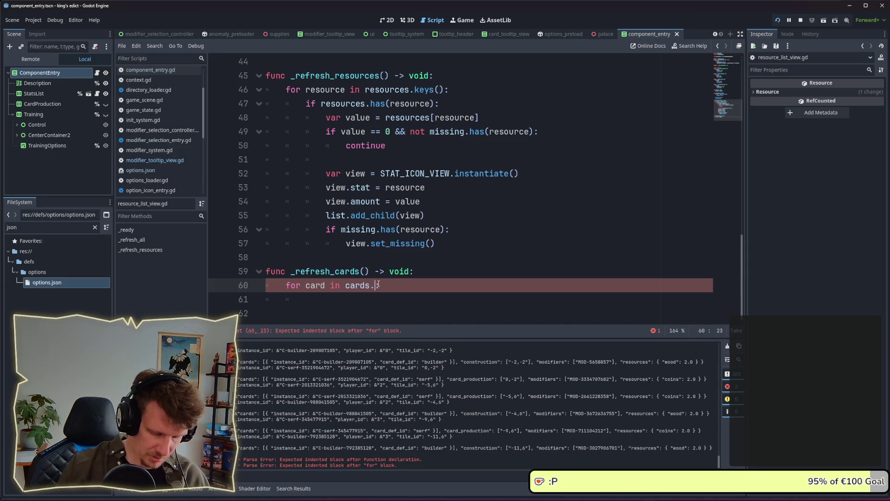
type("keys")
key("Escape")
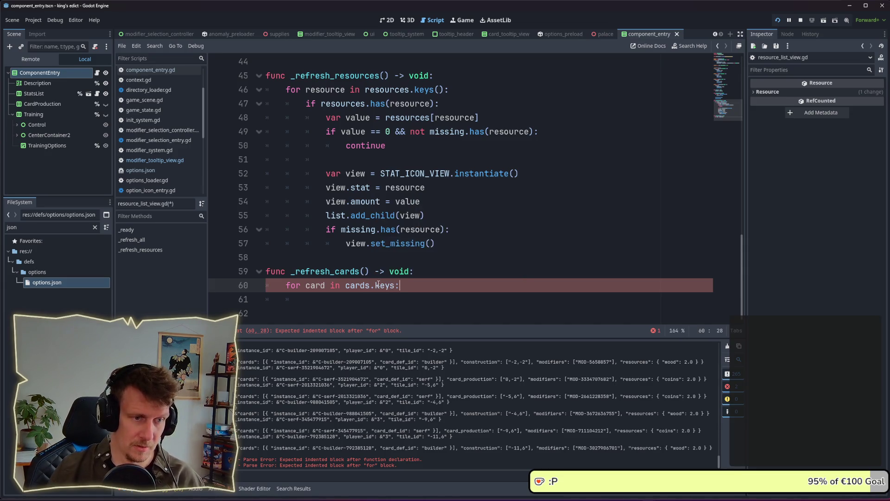
key("Down")
key("Down")
key("BackSpace")
key("Tab")
type("pass")
key("ctrl+s")
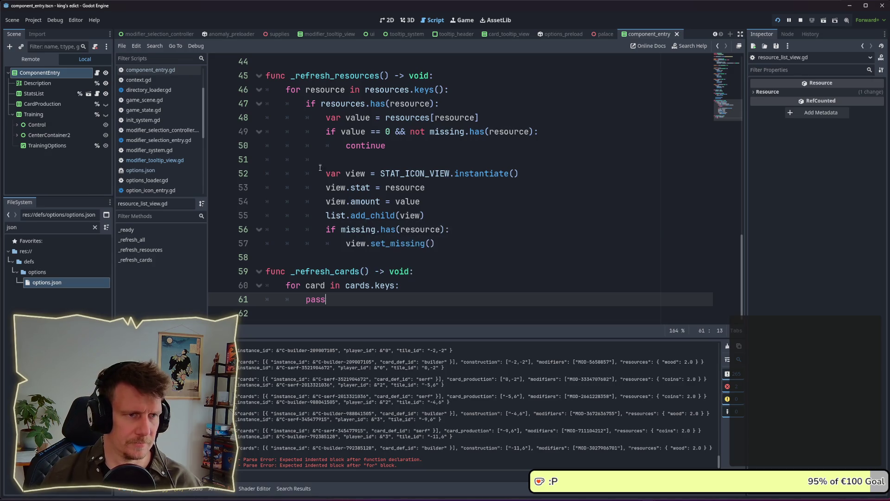
Delete the resources.has check on line 47 and dedent its former body one level
left_click_drag(439, 103, 245, 102)
key("BackSpace")
mouse_move(438, 243)
left_mouse_down()
mouse_move(417, 242)
mouse_move(290, 121)
left_mouse_up()
key("shift+Tab")
key("Up")
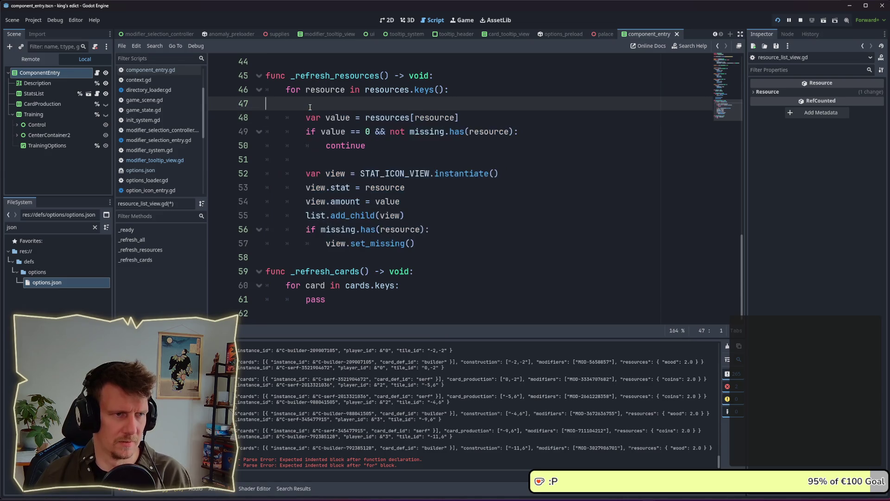
key("BackSpace")
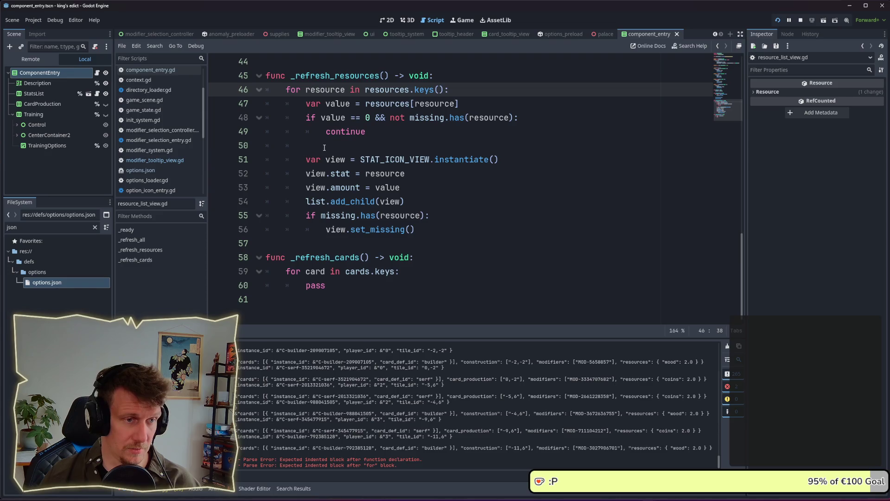
mouse_move(367, 173)
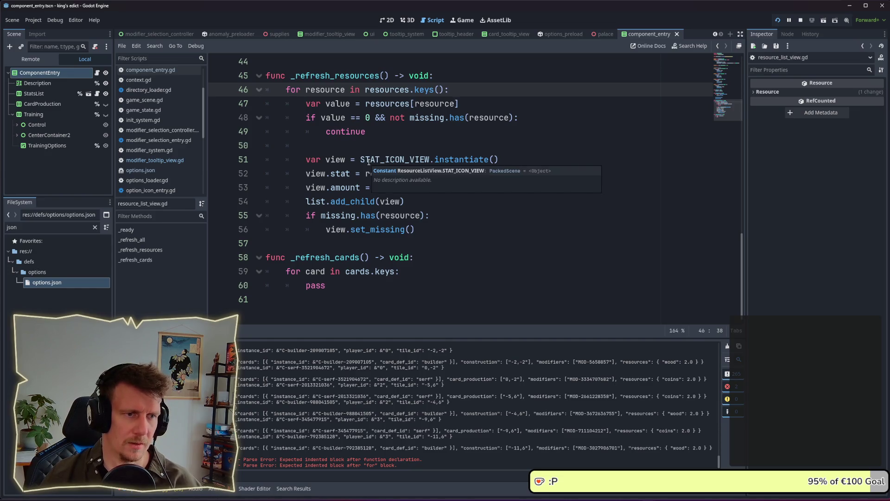
left_click(399, 146)
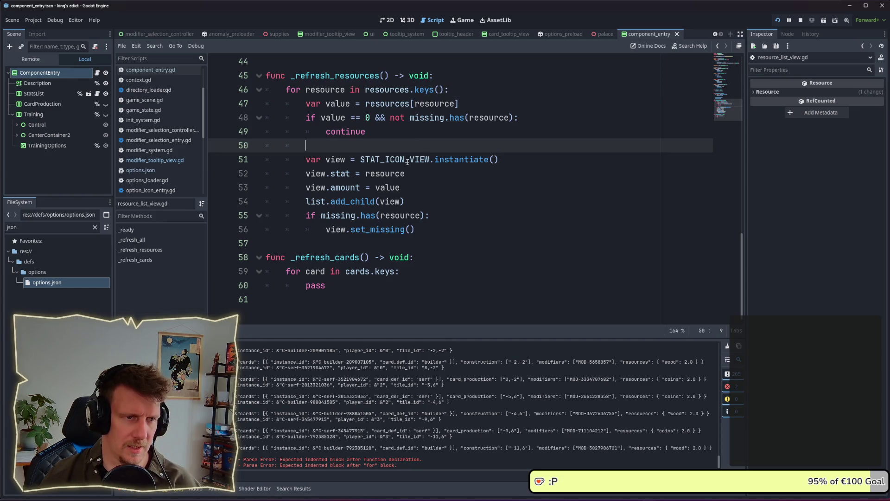
mouse_move(407, 161)
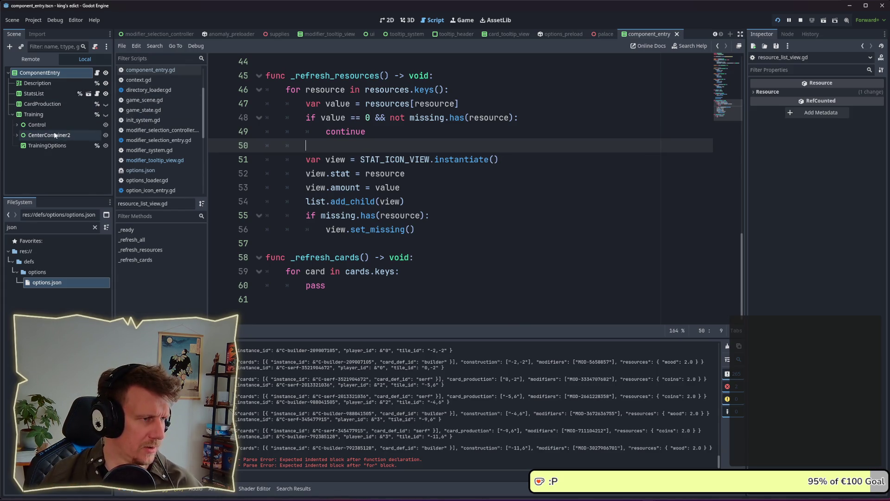
scroll(462, 186, "up", 11)
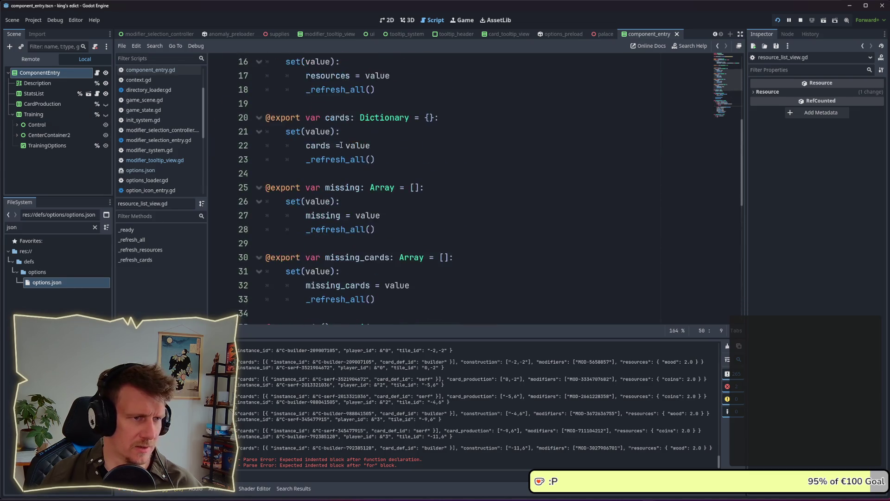
Open the ComponentEntry script and jump to the _add_option definition
left_click(97, 77)
scroll(415, 208, "down", 7)
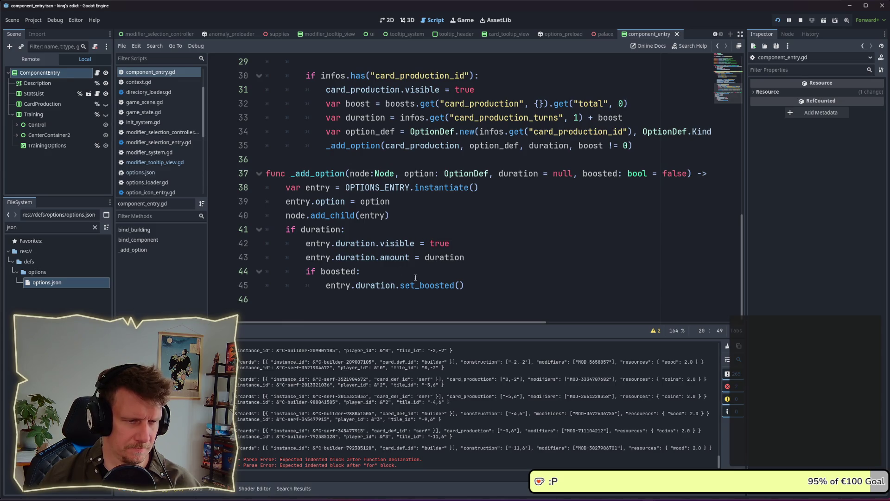
scroll(415, 277, "up", 2)
scroll(415, 199, "up", 4)
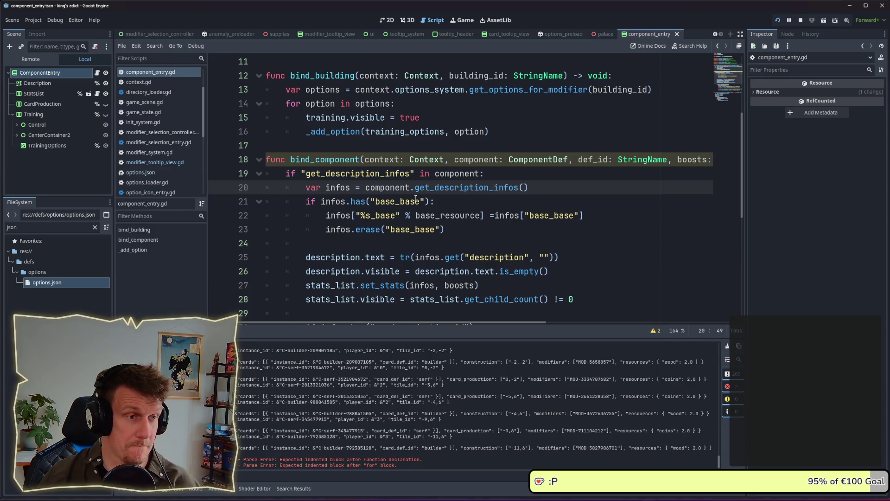
scroll(415, 198, "up", 2)
left_click(346, 221)
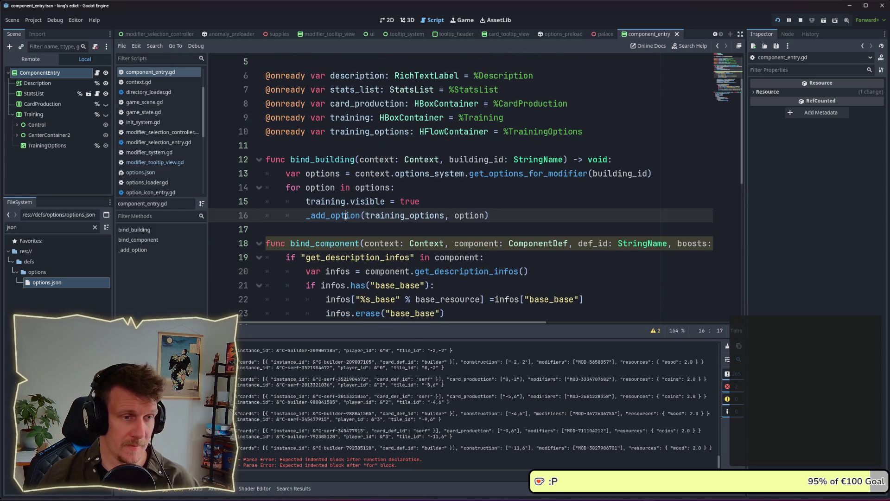
left_click(347, 218, "ctrl")
scroll(414, 204, "down", 1)
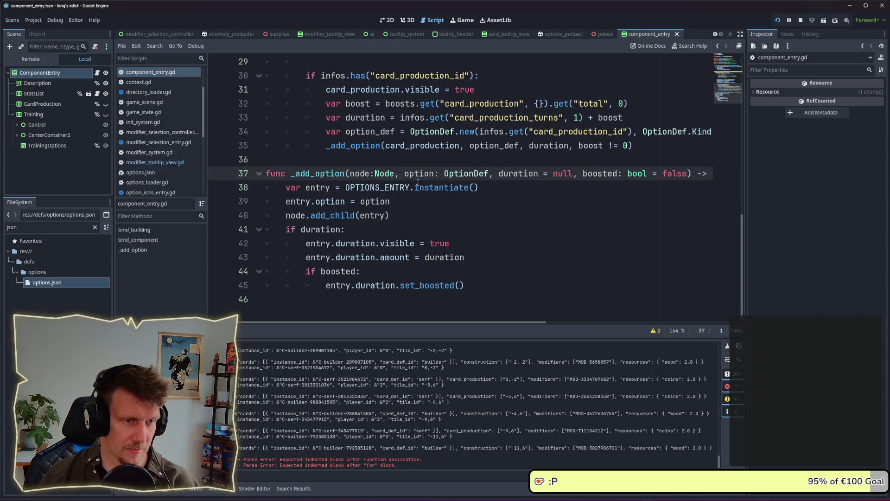
Follow the OptionDef type in _add_option's signature to open option_def.gd
double_click(390, 187)
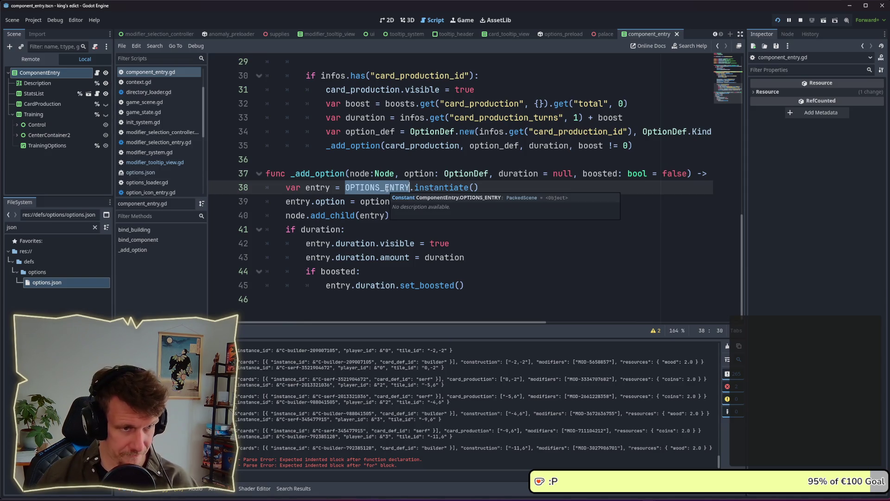
left_click(429, 173)
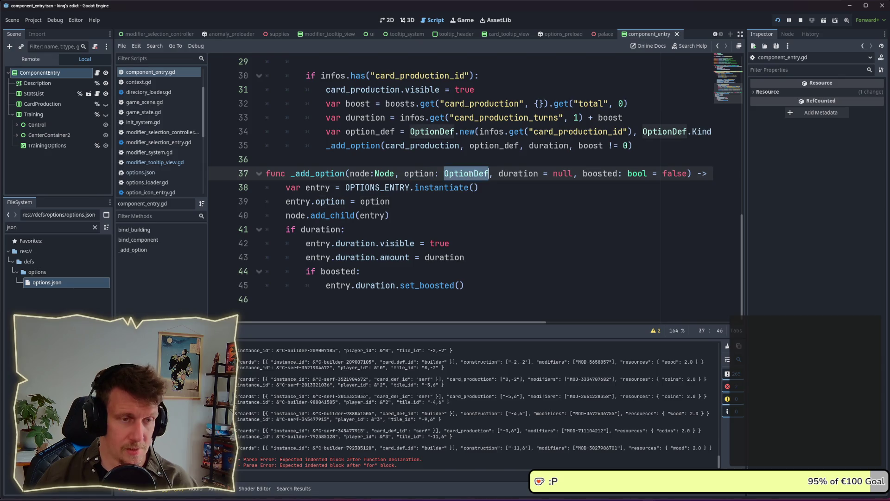
double_click(429, 174)
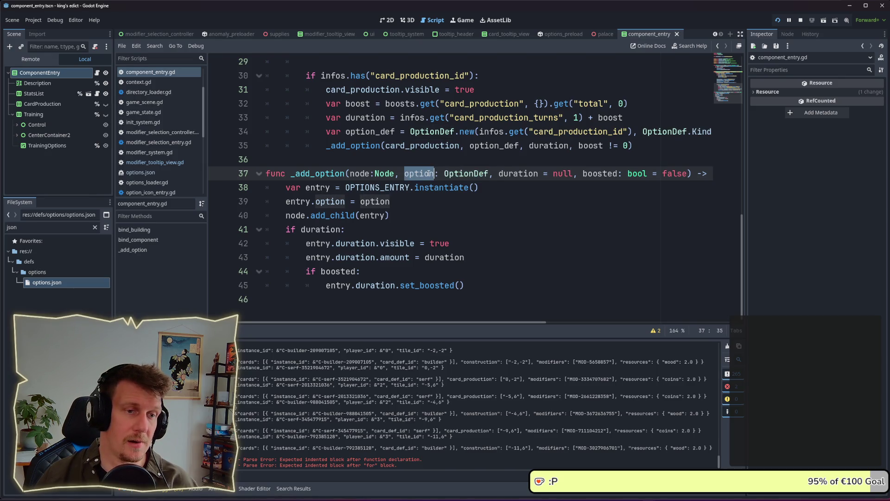
left_click(464, 173, "ctrl")
mouse_move(335, 145)
left_mouse_down()
mouse_move(314, 145)
mouse_move(305, 132)
left_mouse_up()
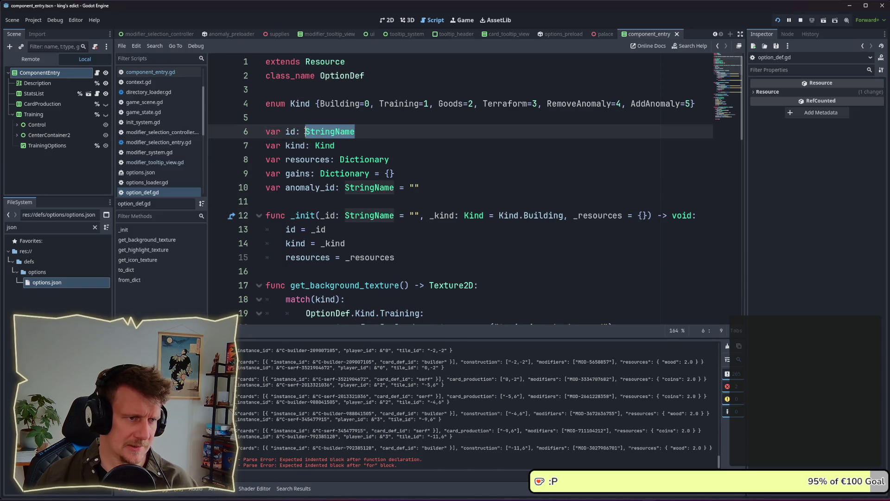
mouse_move(341, 139)
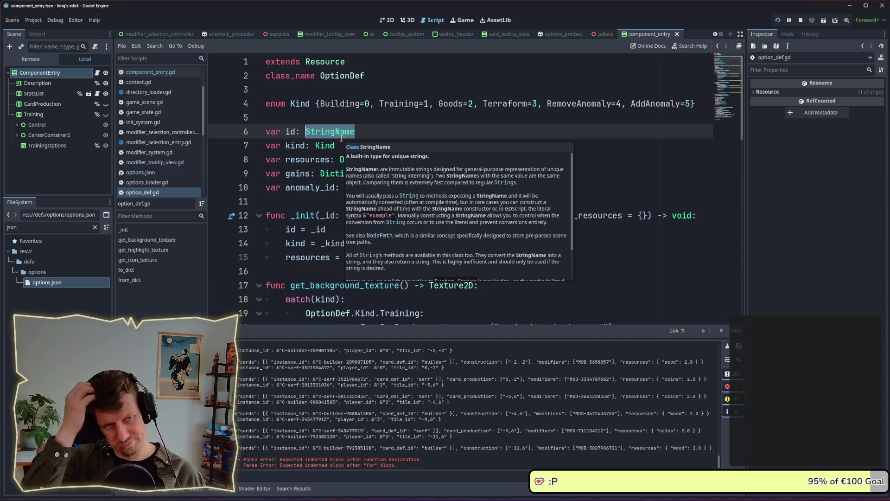
key("Up")
key("Up")
key("Home")
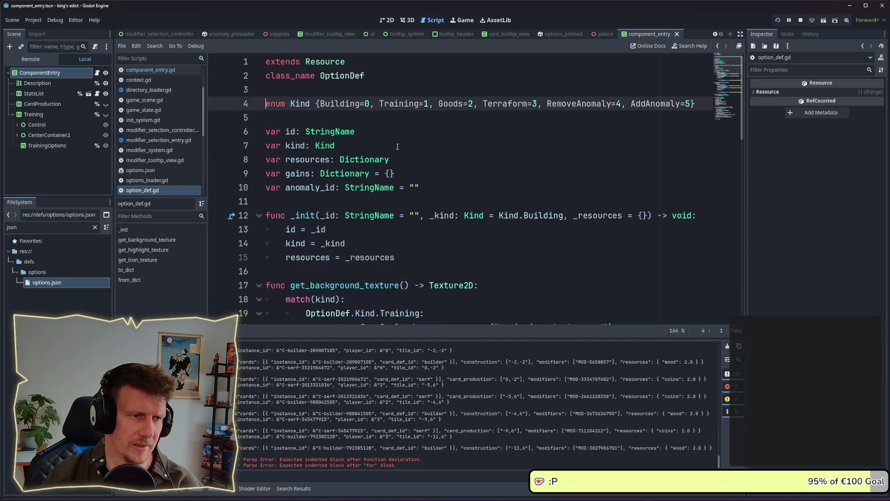
double_click(450, 104)
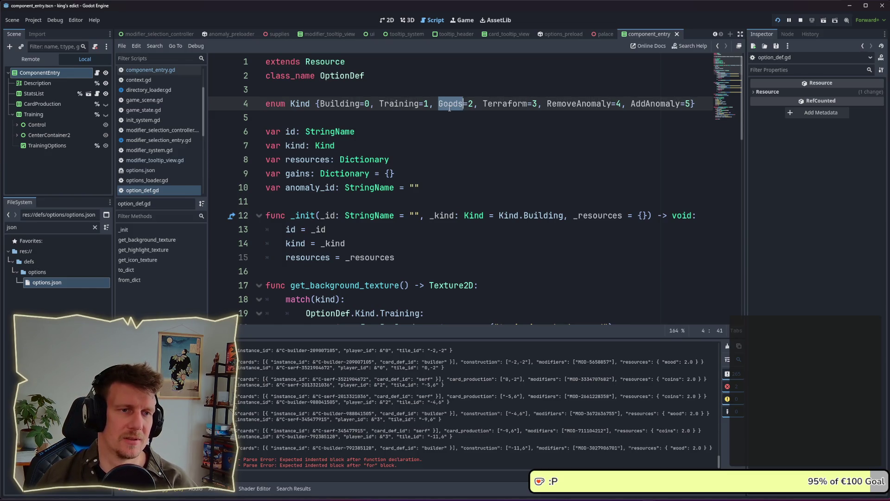
scroll(449, 108, "down", 3)
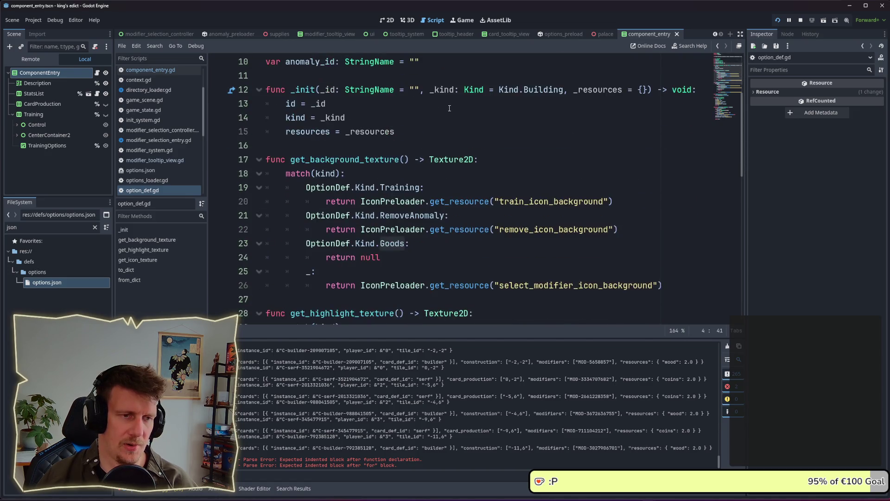
scroll(449, 108, "down", 2)
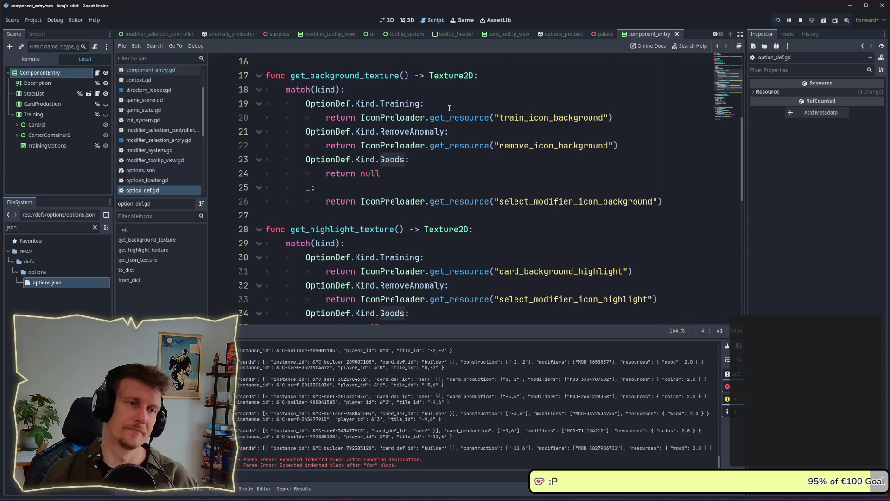
double_click(392, 159)
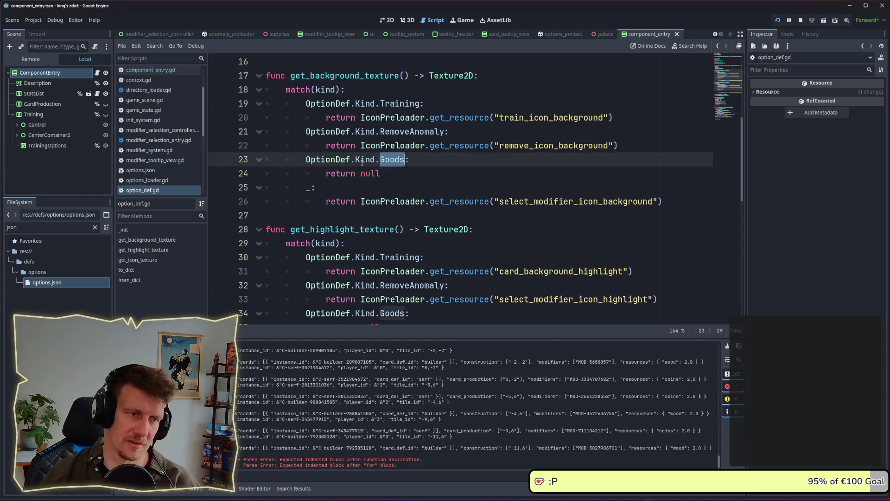
left_click(432, 157)
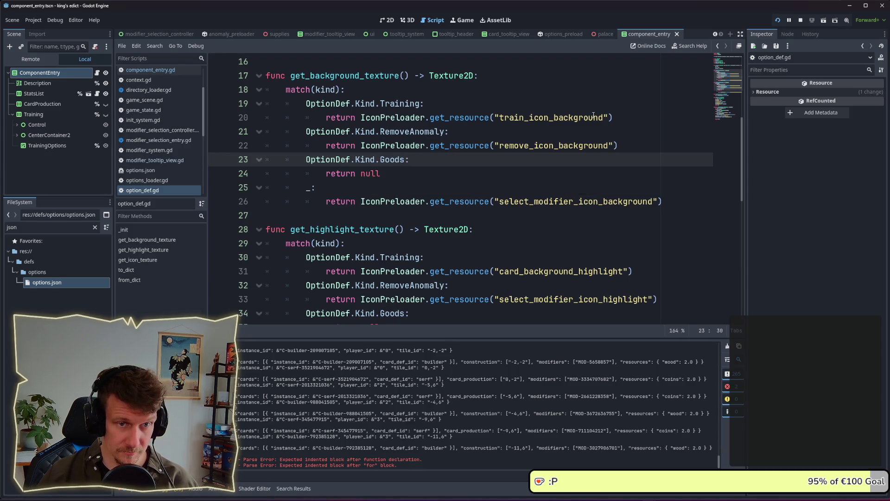
left_click_drag(616, 118, 327, 119)
key("ctrl+c")
Paste the train_icon_background return over 'return null' in the Goods background case
left_click_drag(380, 173, 327, 173)
double_click(362, 175)
key("shift+Home")
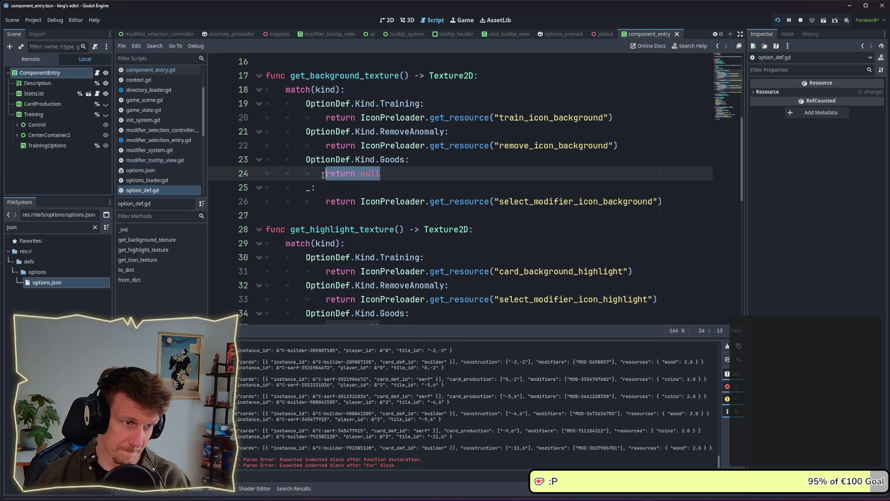
key("ctrl+v")
left_click(444, 154)
scroll(445, 154, "down", 1)
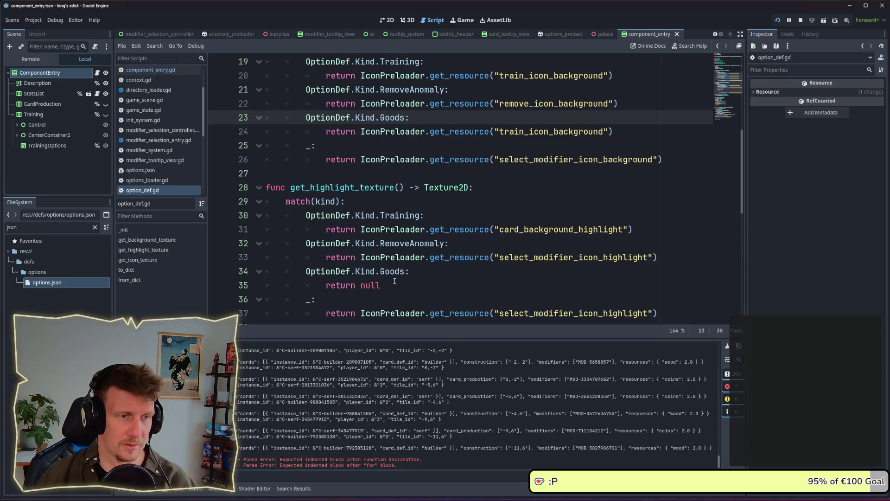
Replace the Goods highlight case's 'return null' with the card_background_highlight return
left_click_drag(632, 229, 327, 229)
left_click_drag(380, 285, 326, 285)
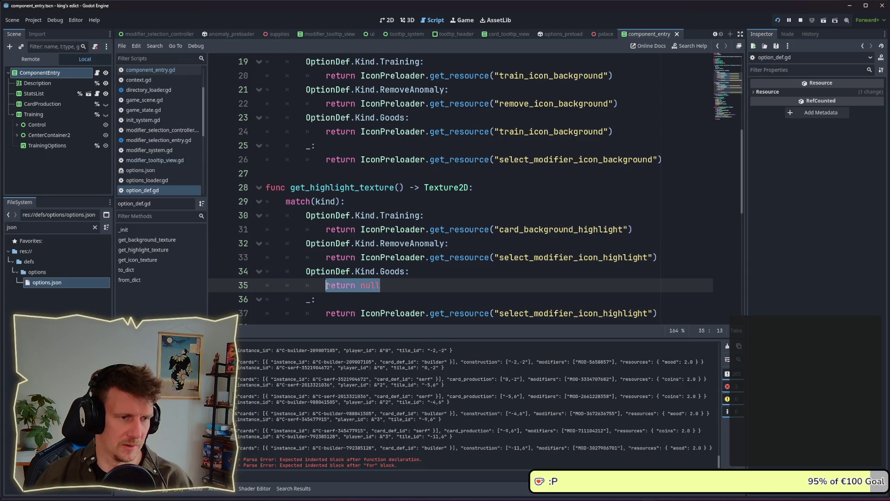
type("return IconPreloader.get_resource(\"card_background_highlight\")")
scroll(426, 249, "down", 2)
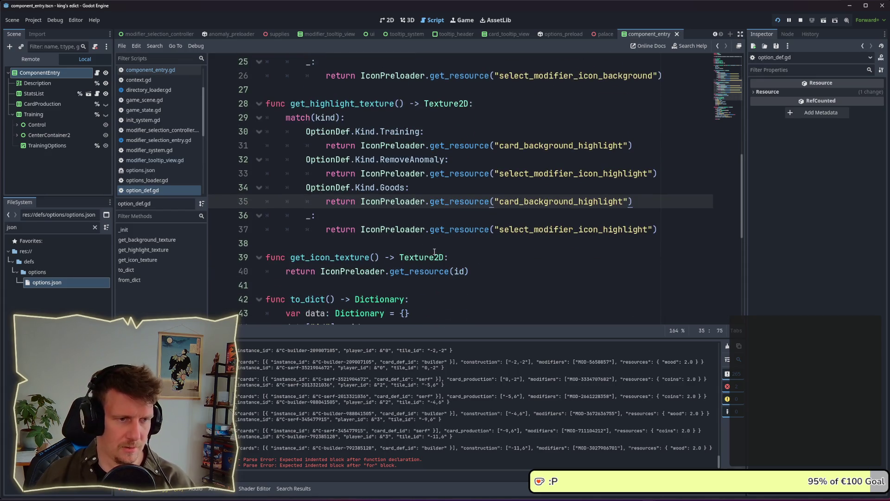
scroll(433, 246, "down", 3)
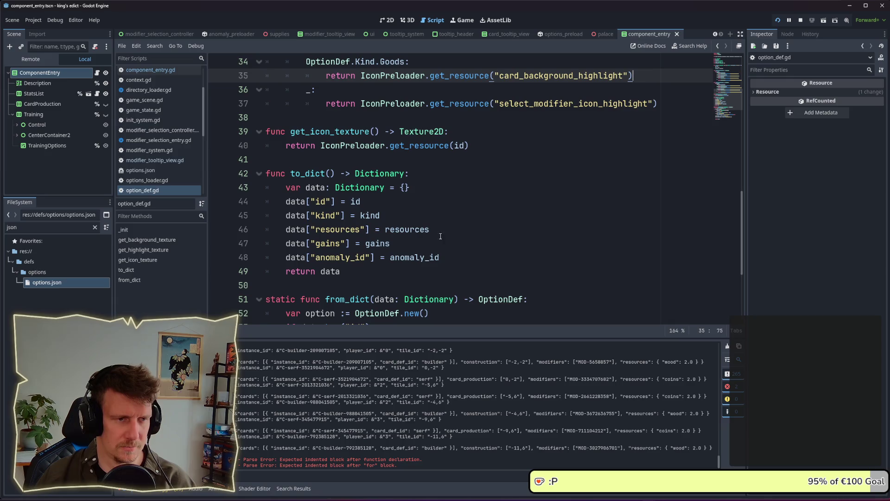
Review option_def.gd's Kind enum, resources declaration and _init parameter types
left_click(456, 195)
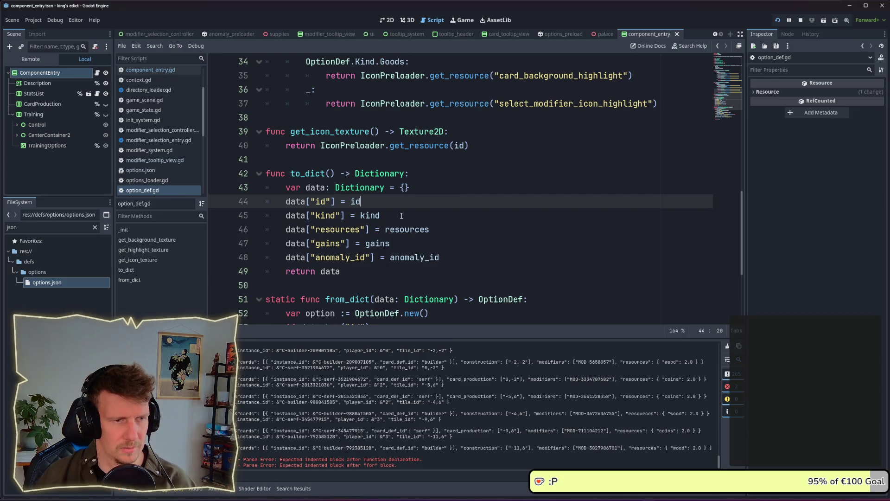
scroll(402, 215, "down", 3)
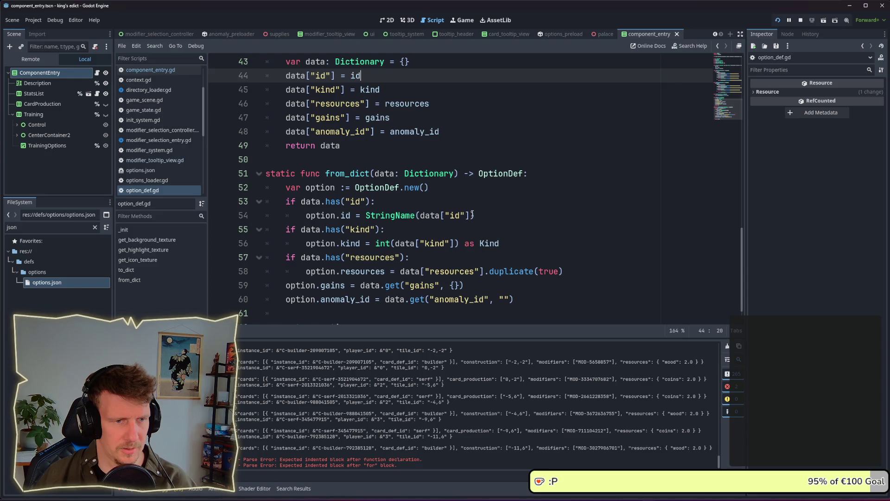
scroll(472, 214, "up", 13)
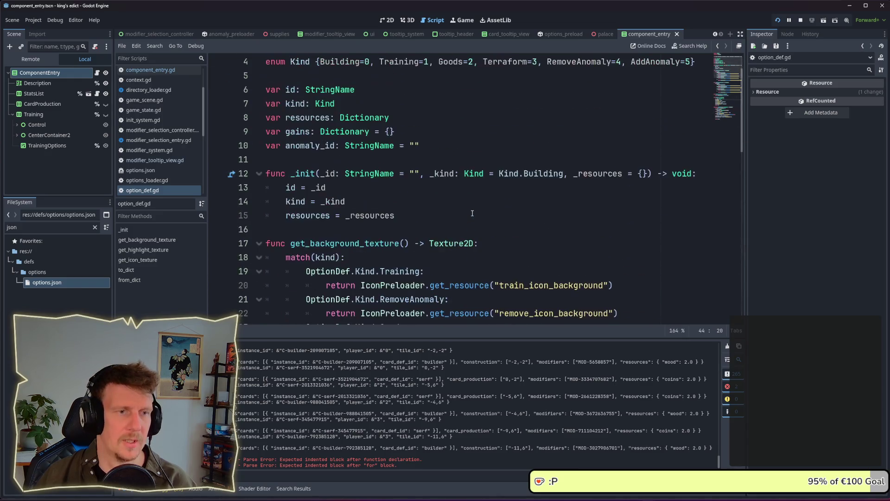
scroll(472, 213, "up", 1)
double_click(456, 103)
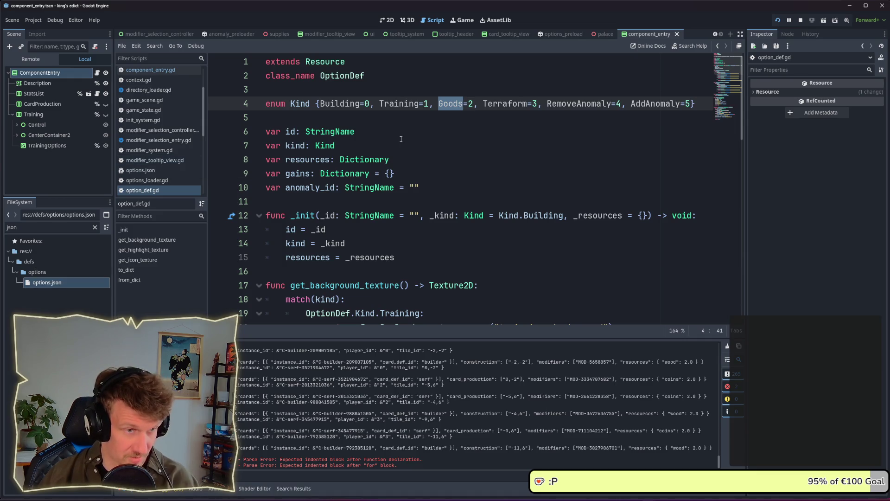
left_click(407, 161)
scroll(407, 160, "down", 1)
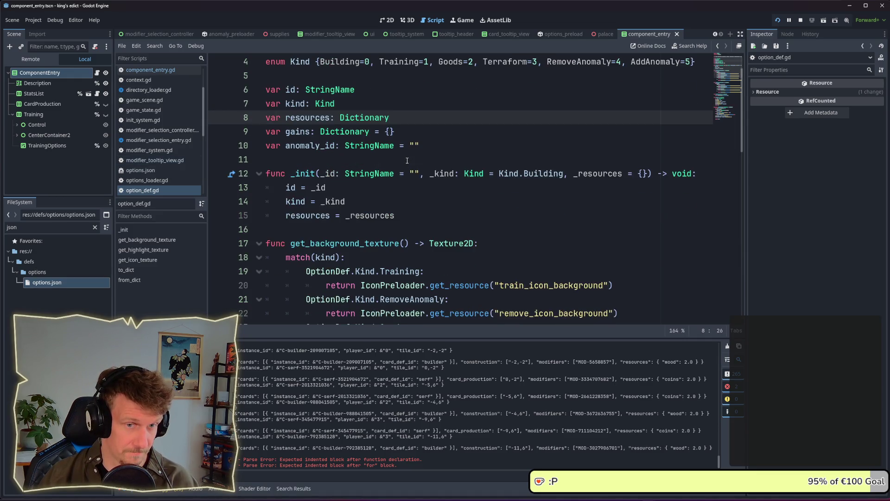
scroll(407, 160, "up", 1)
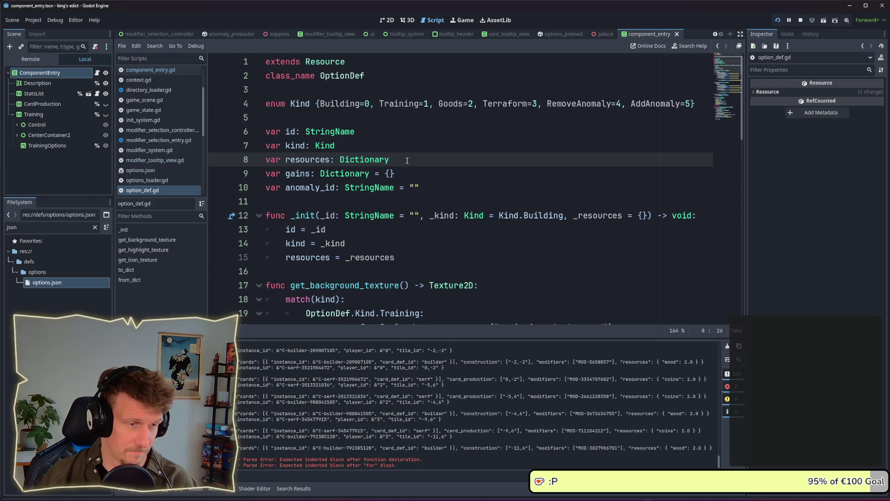
double_click(515, 224)
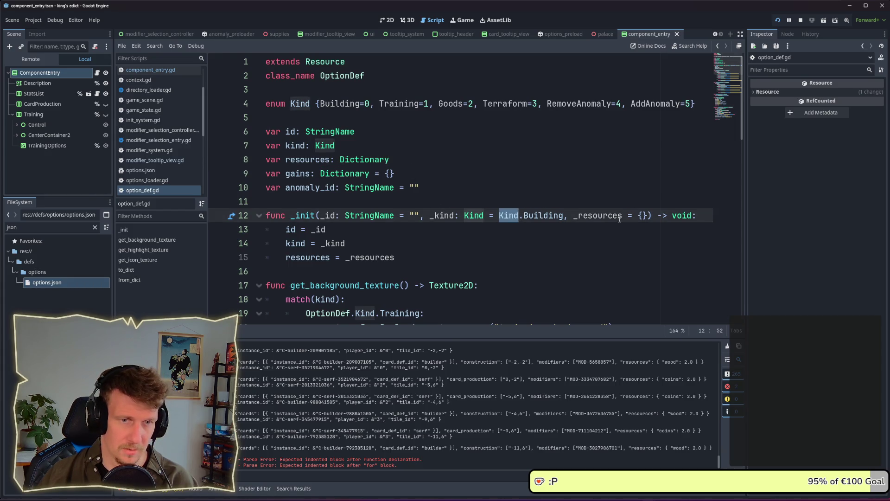
key("ctrl+Right")
key("ctrl+Right")
key("ctrl+Right")
scroll(410, 219, "down", 2)
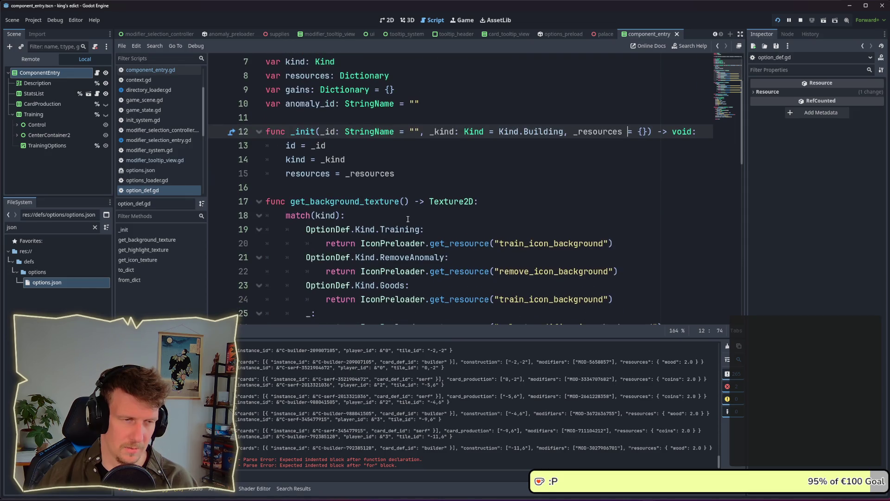
left_click(388, 175)
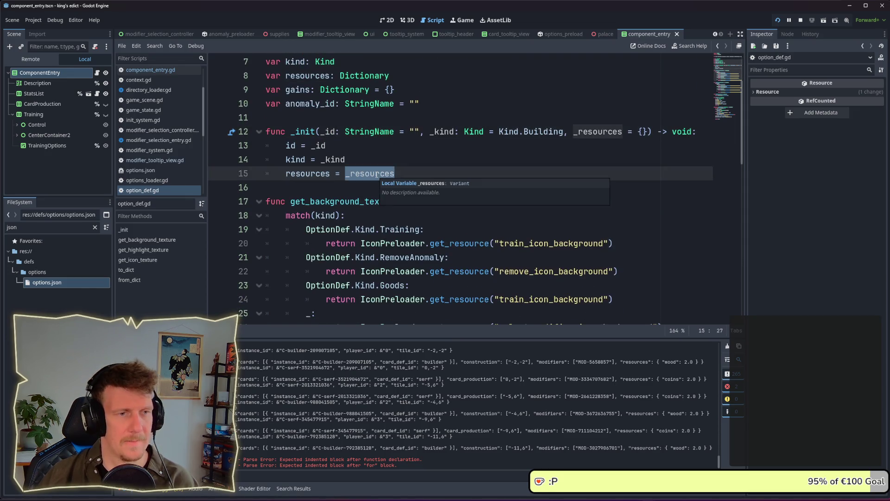
scroll(376, 173, "down", 8)
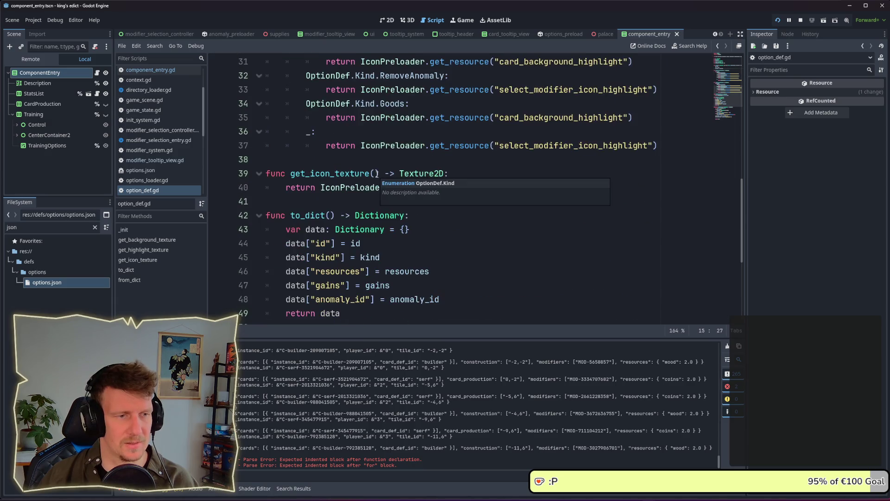
scroll(406, 179, "up", 10)
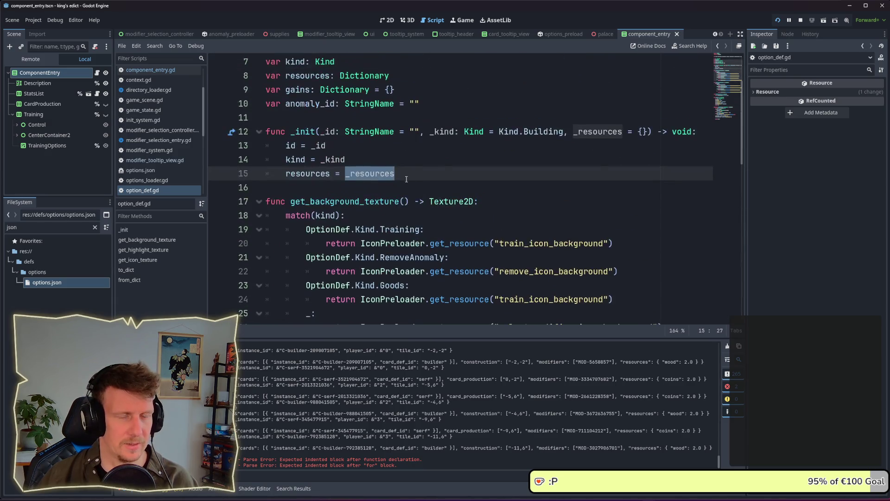
scroll(406, 179, "up", 2)
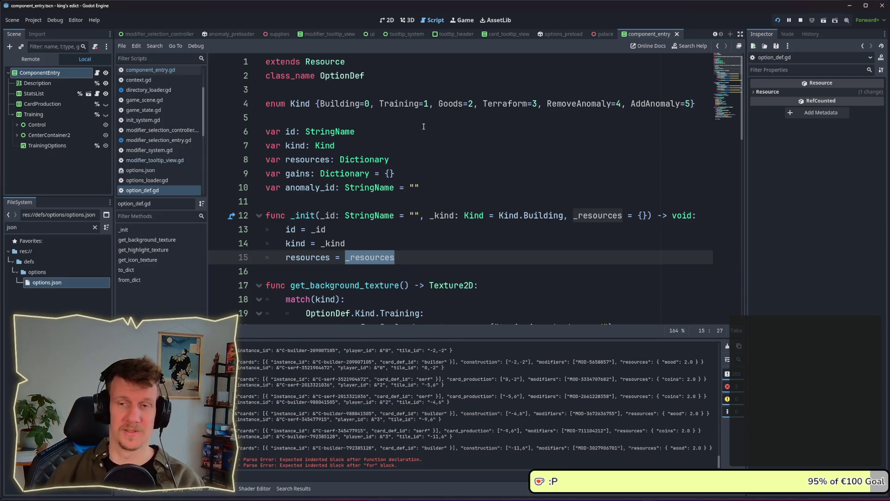
left_click(425, 164)
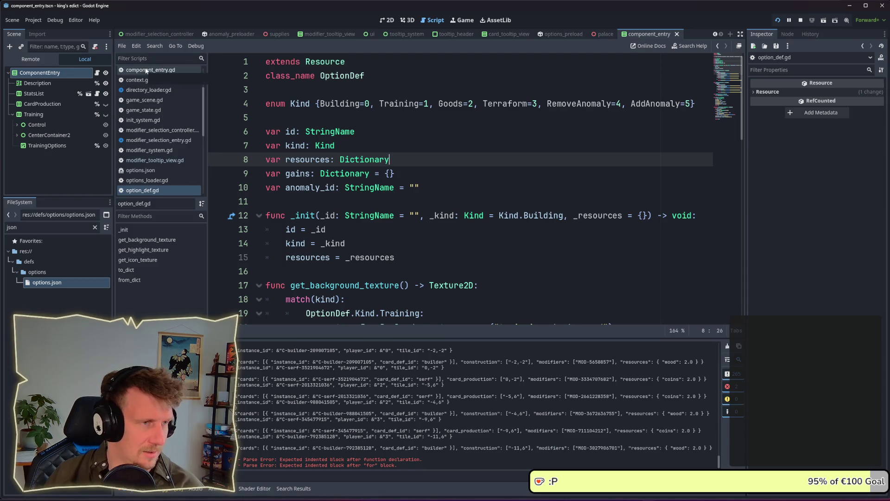
Switch to modifier_tooltip_view.gd and scroll down to its add_cost_view function
left_click(155, 159)
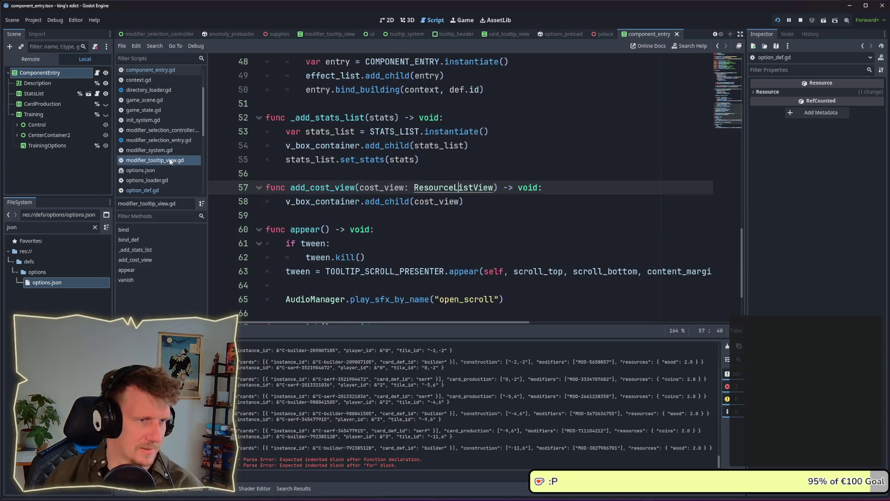
scroll(165, 193, "down", 1)
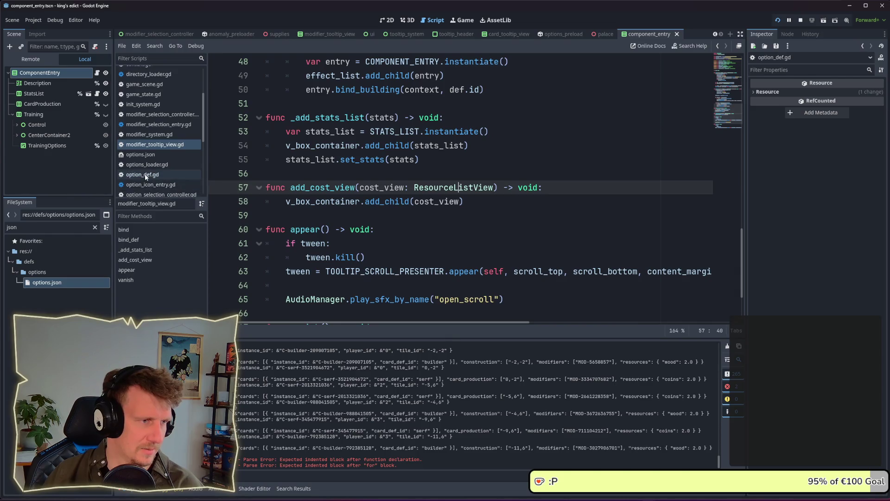
left_click(149, 174)
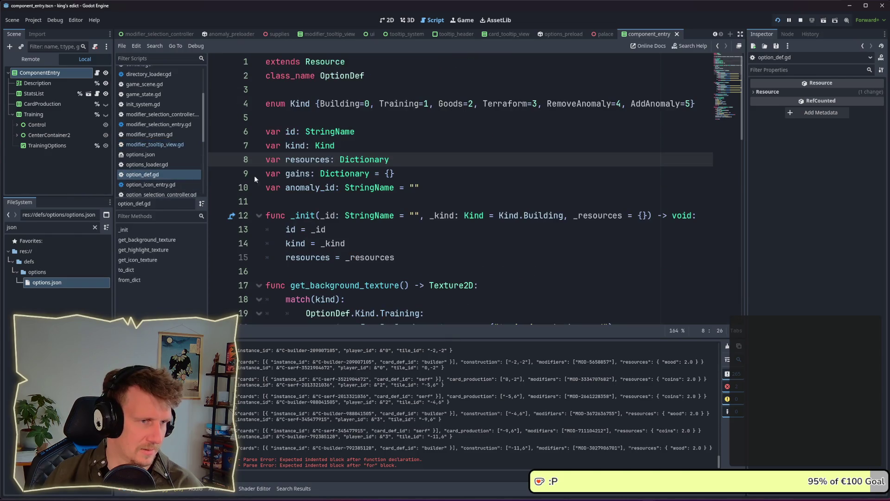
left_click(165, 144)
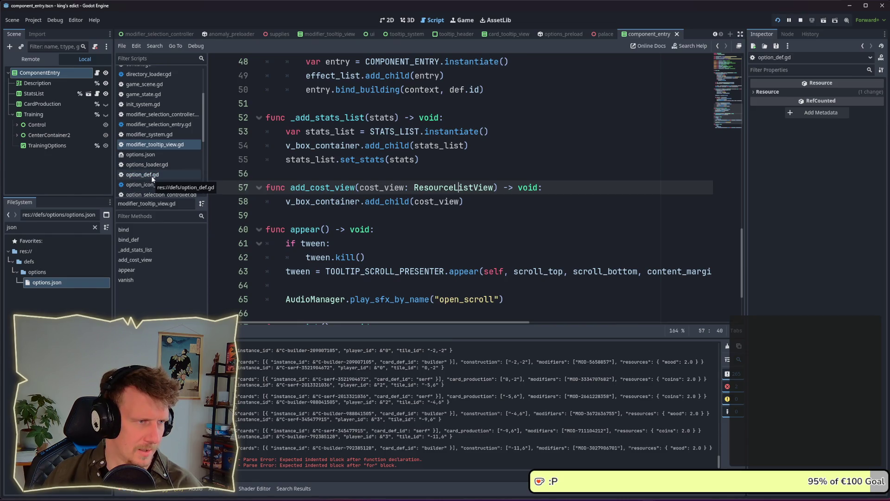
scroll(152, 178, "down", 3)
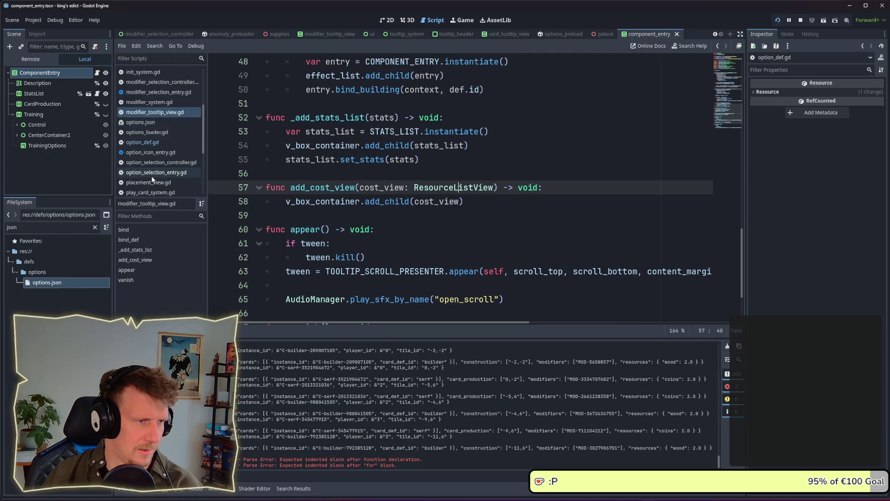
scroll(152, 179, "down", 3)
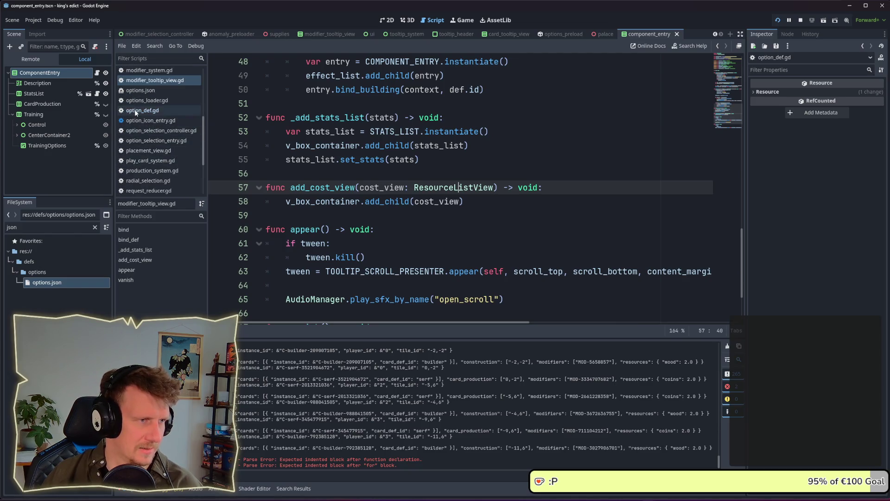
right_click(135, 111)
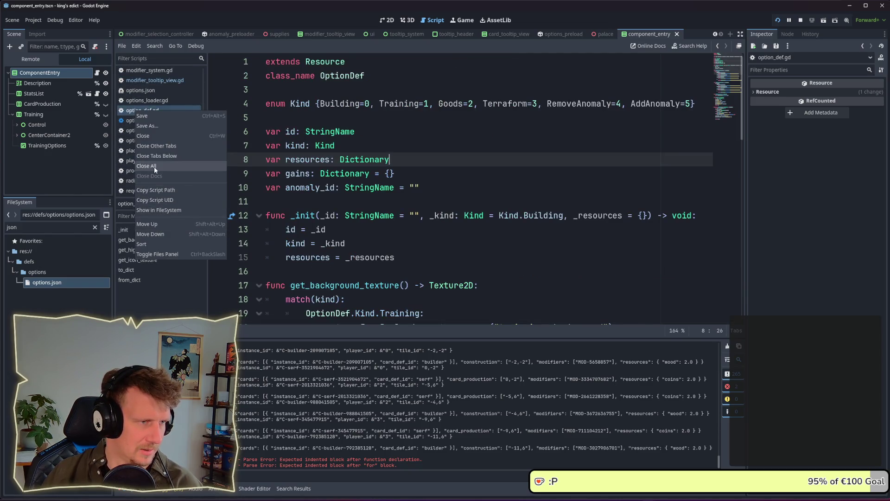
Close all open scripts from the script list's Close All option
key("Escape")
right_click(139, 115)
left_click(157, 158)
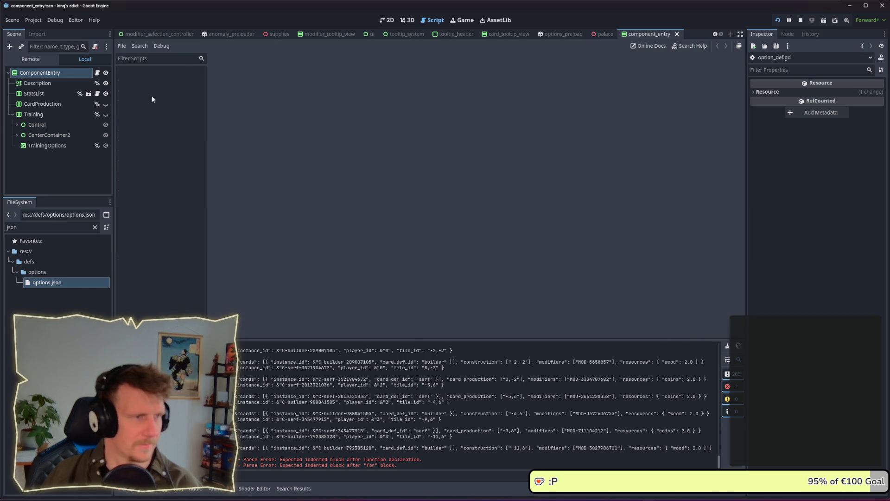
left_click(141, 58)
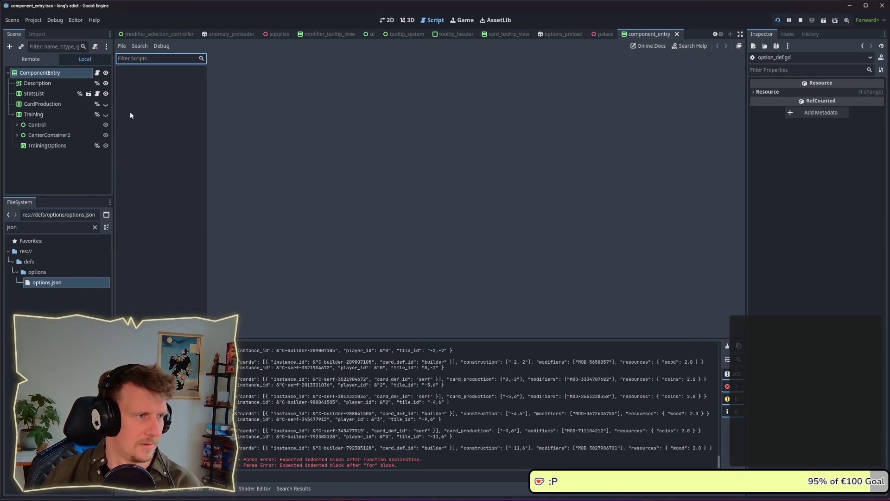
Filter the FileSystem for 'option_de' and 'compon' to open option_def.gd and component_entry.gd
left_click(33, 227)
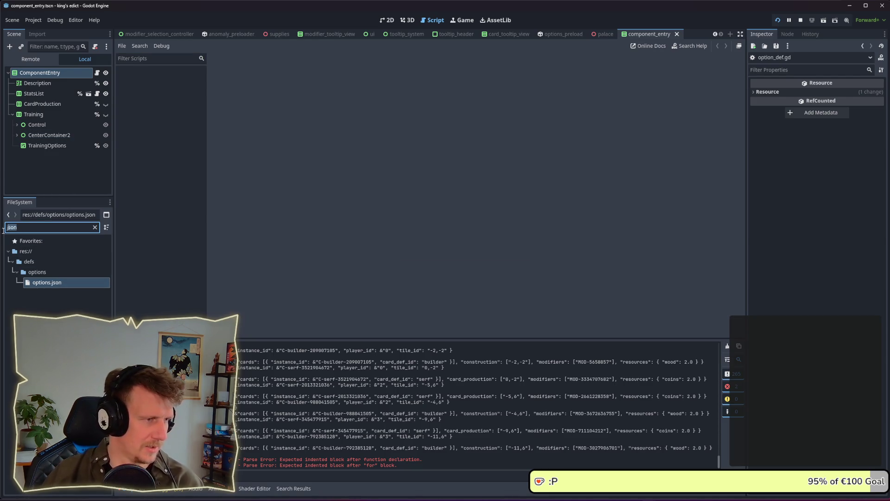
type("option")
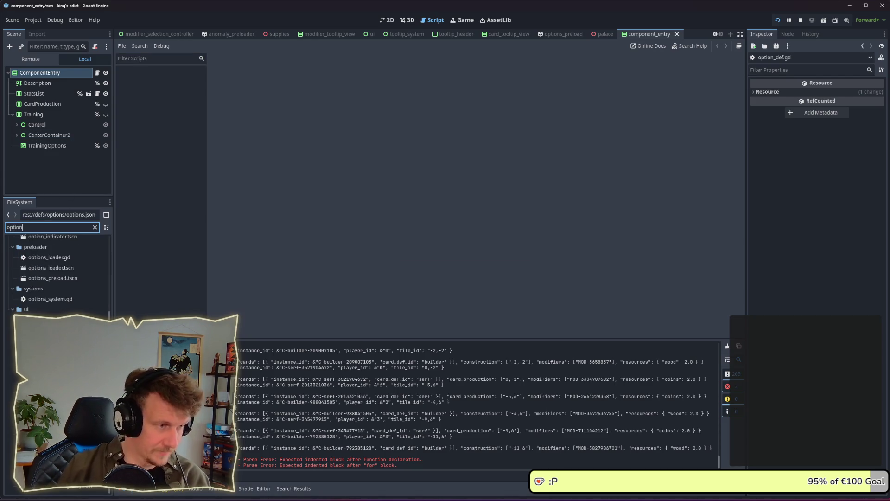
type("_de")
double_click(54, 274)
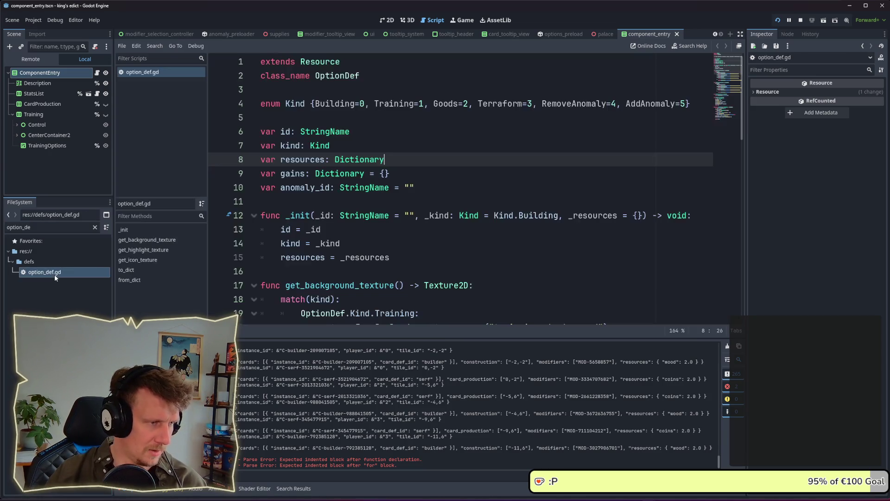
double_click(37, 227)
type("compon")
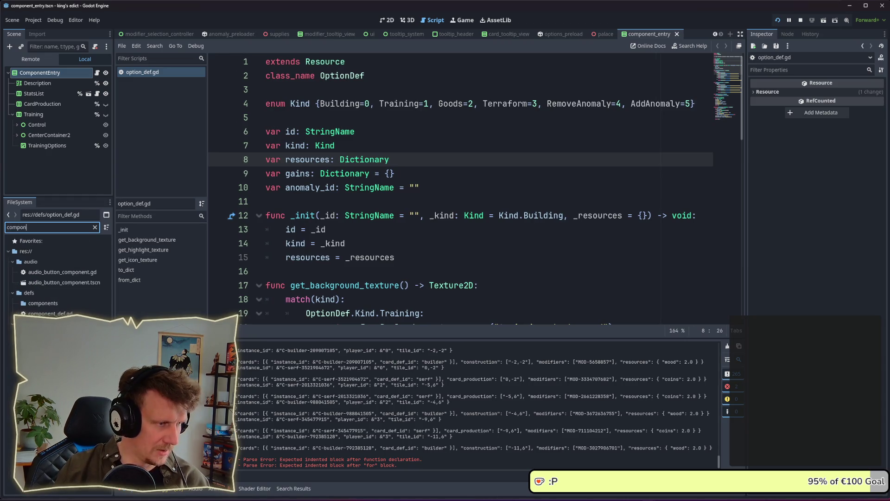
double_click(13, 330)
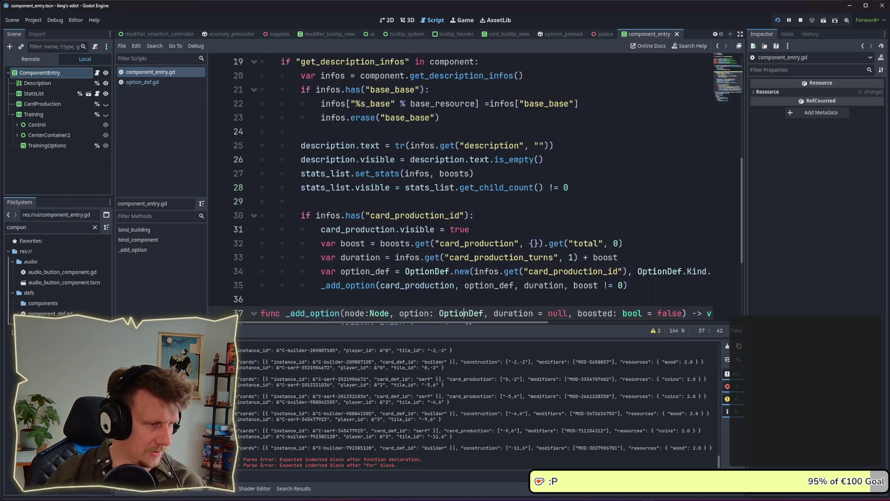
Copy the three option-entry instantiation lines 38–40 from _add_option
scroll(432, 119, "down", 3)
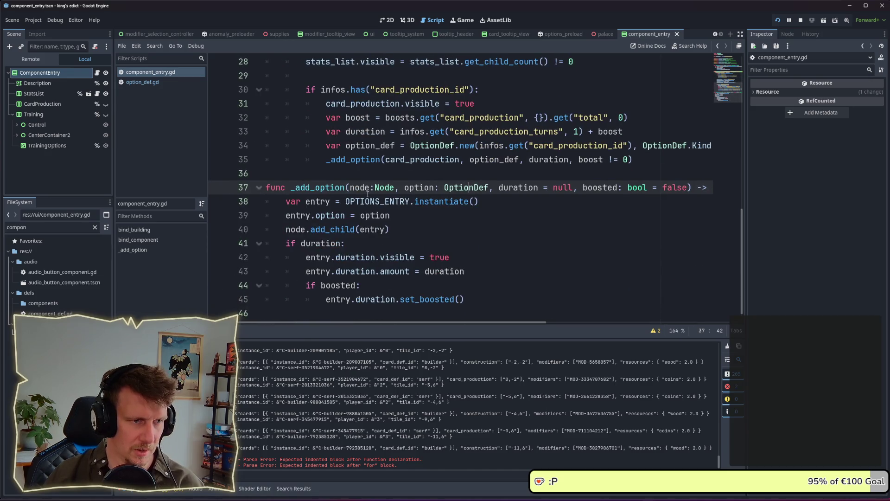
double_click(472, 173)
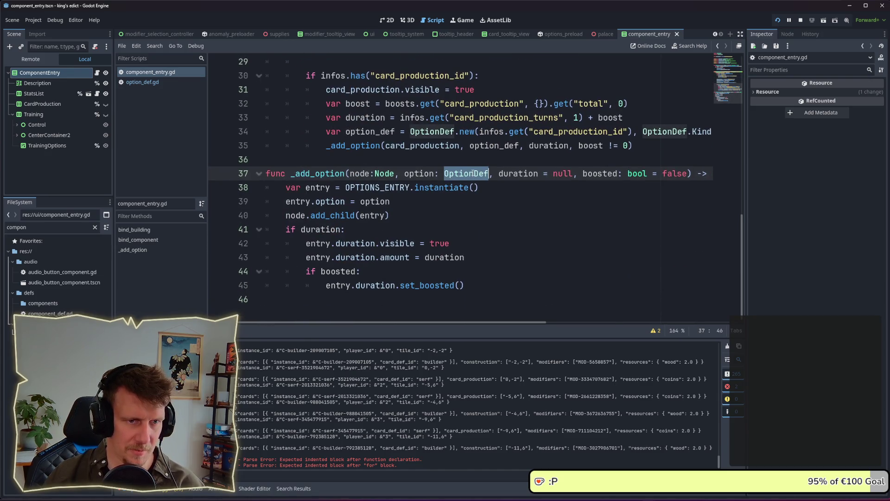
left_click(475, 201)
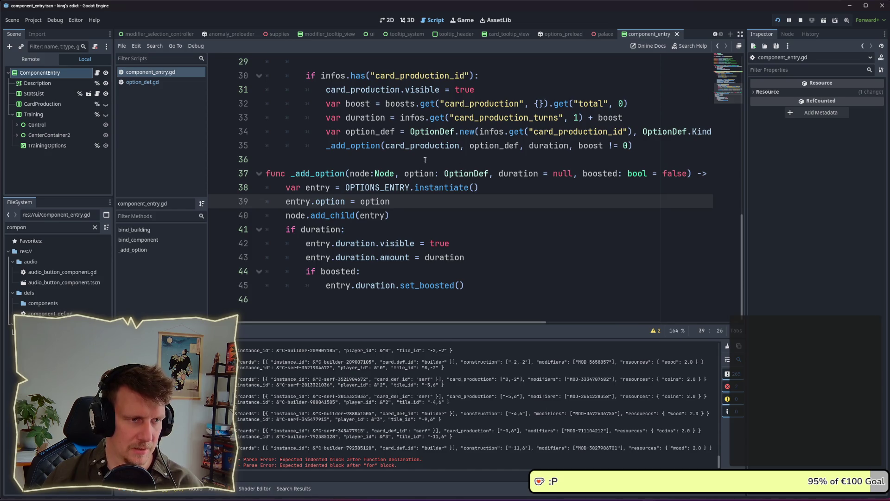
left_click(468, 256)
mouse_move(468, 257)
left_mouse_down()
mouse_move(384, 257)
mouse_move(303, 243)
left_mouse_up()
left_click(345, 229)
left_click_drag(391, 215, 244, 191)
key("ctrl+c")
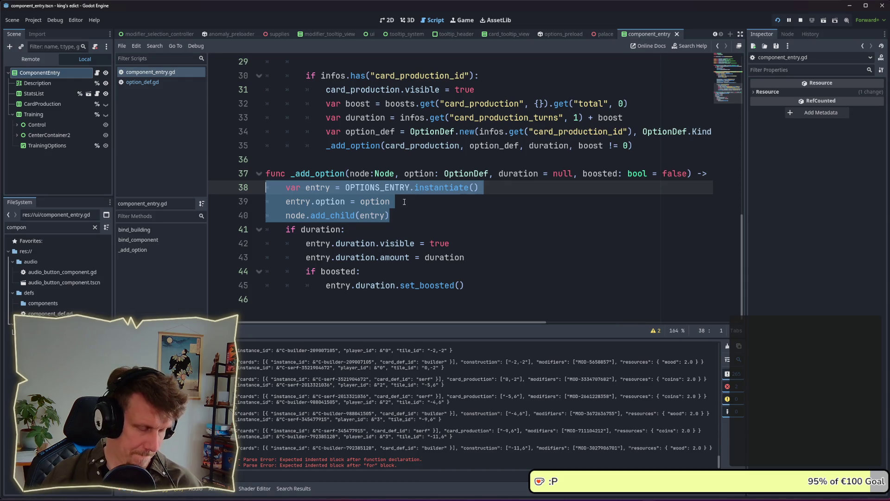
Filter the FileSystem for 'resource_li' and open resource_list_view.tscn
double_click(19, 227)
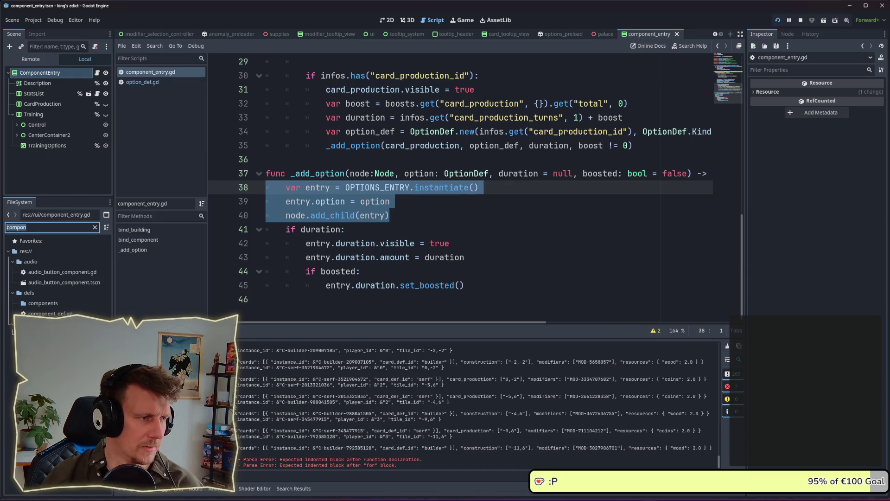
type("resouce")
key("BackSpace")
type("rce_li")
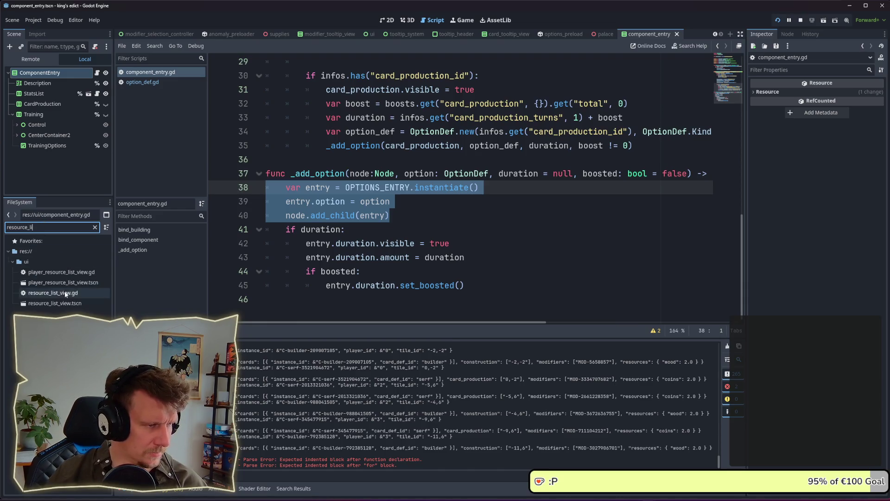
double_click(60, 303)
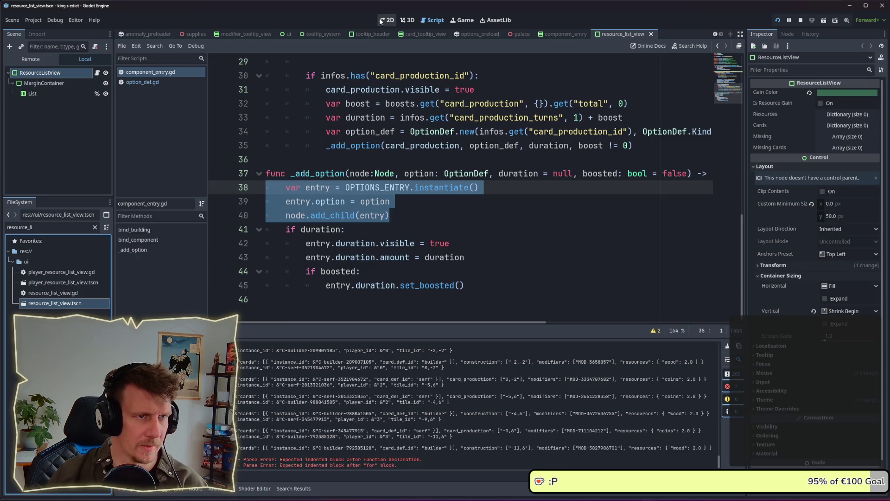
Open resource_list_view.gd and add an empty line after the preload constant
left_click(382, 20)
left_click(407, 21)
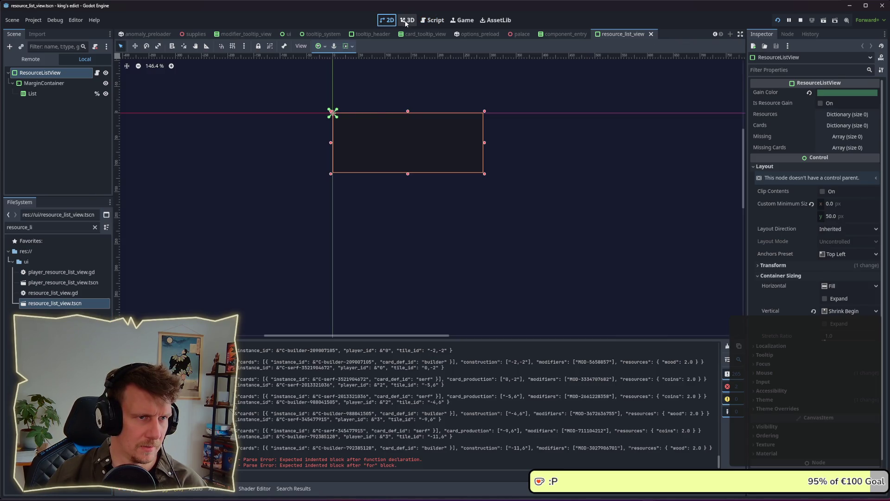
left_click(432, 21)
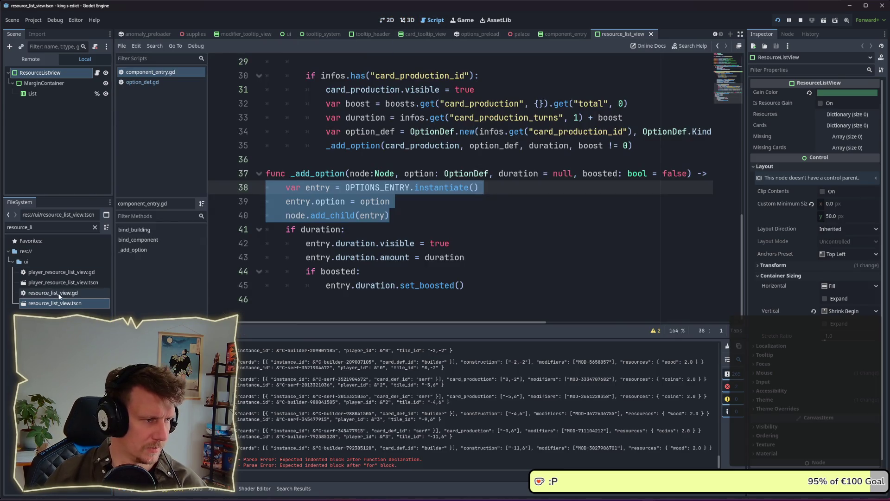
double_click(60, 294)
scroll(341, 148, "down", 4)
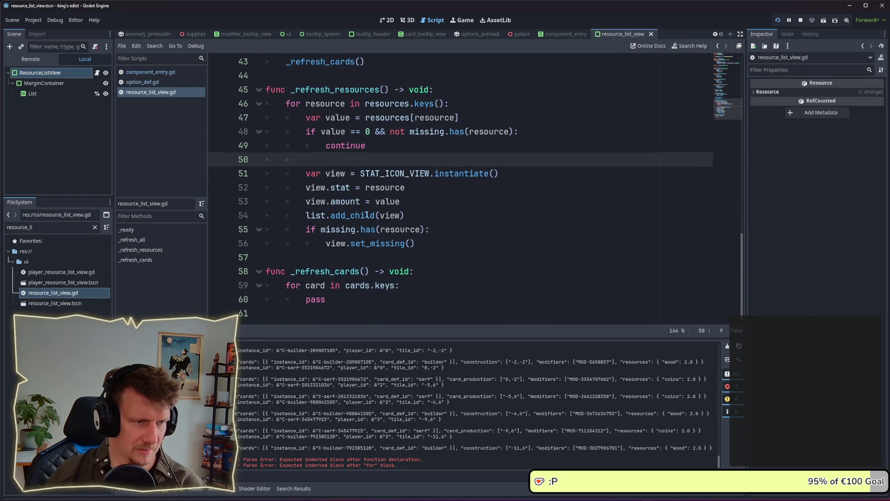
scroll(352, 278, "up", 4)
scroll(352, 278, "up", 10)
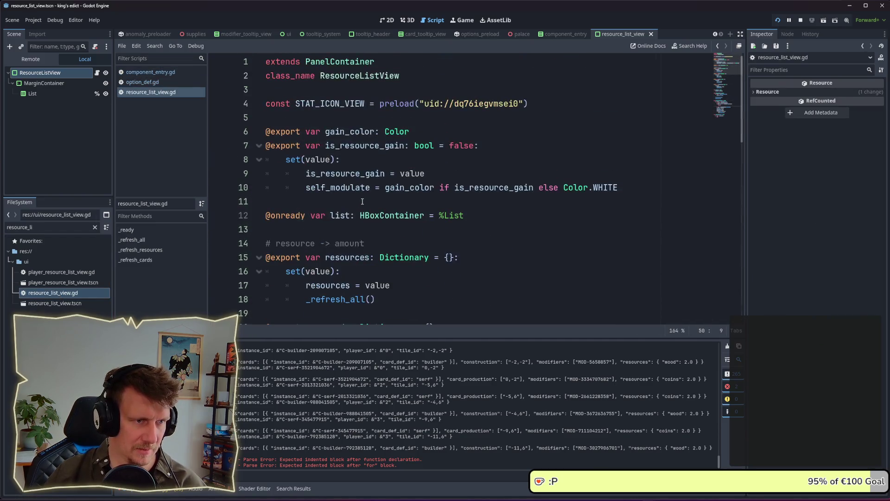
left_click(533, 103)
key("Return")
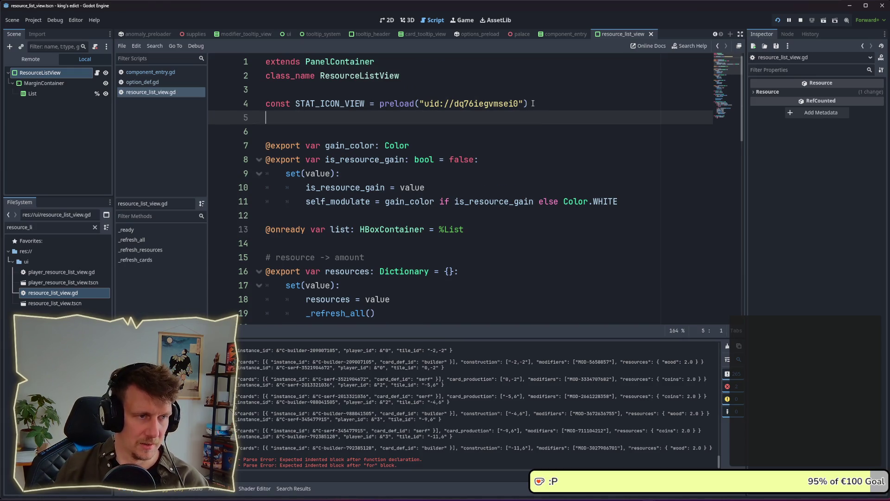
Paste the option-entry lines into the _refresh_cards loop, indented, replacing pass, and save
double_click(19, 227)
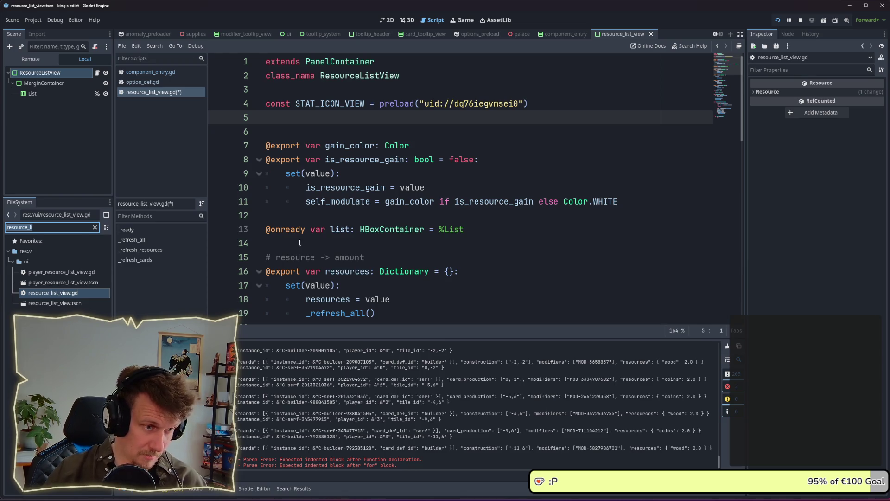
scroll(340, 272, "down", 14)
left_click(346, 308)
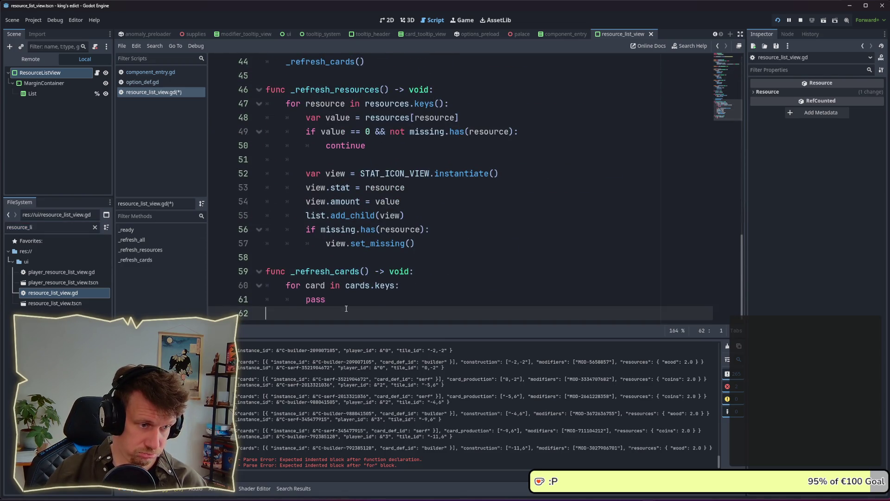
key("ctrl+v")
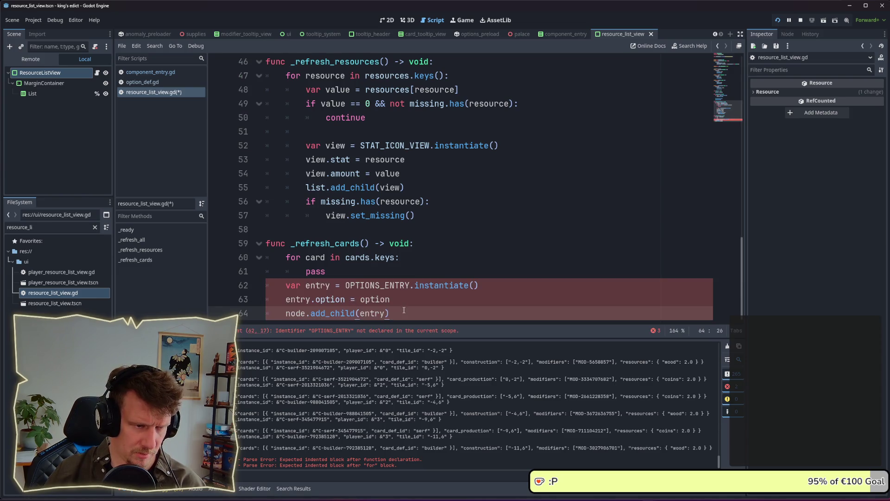
left_click_drag(404, 308, 267, 285)
key("Tab")
left_click(340, 272)
left_click_drag(341, 272, 263, 268)
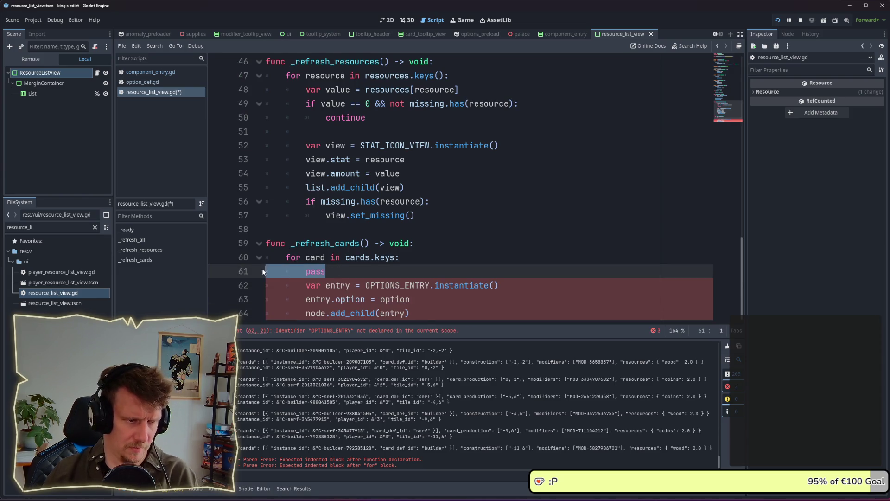
key("BackSpace")
key("BackSpace")
key("ctrl+s")
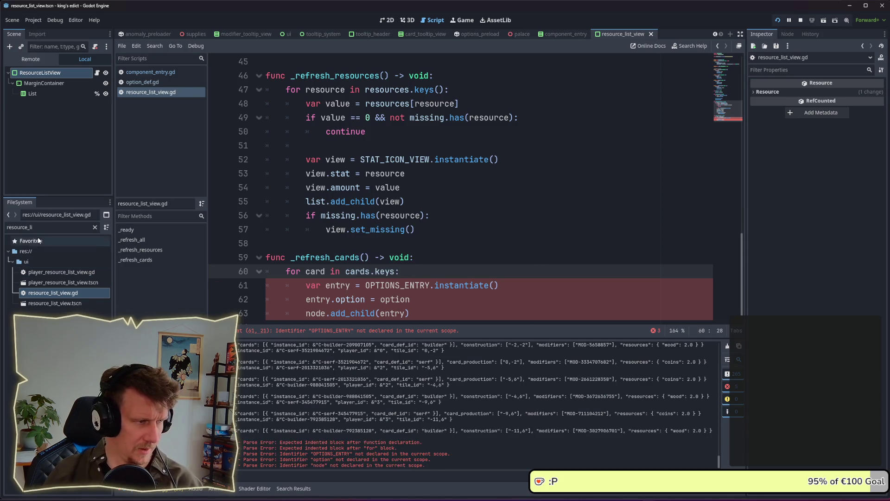
type("opt")
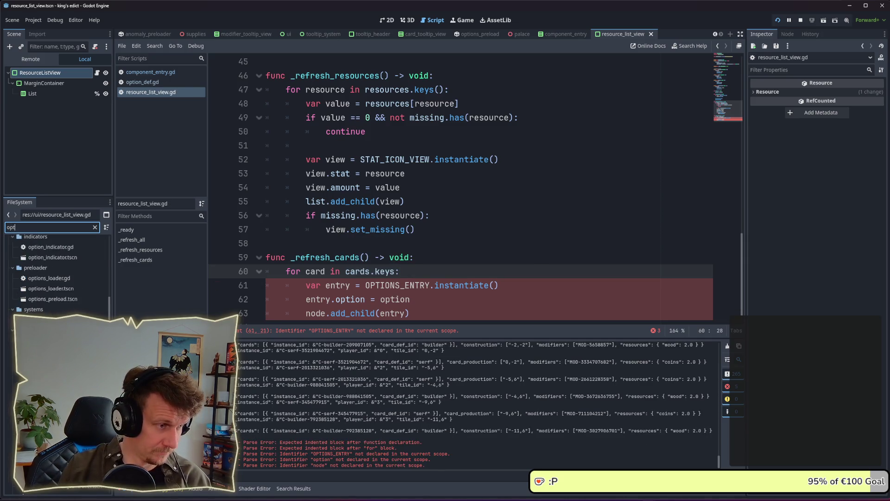
type("ions")
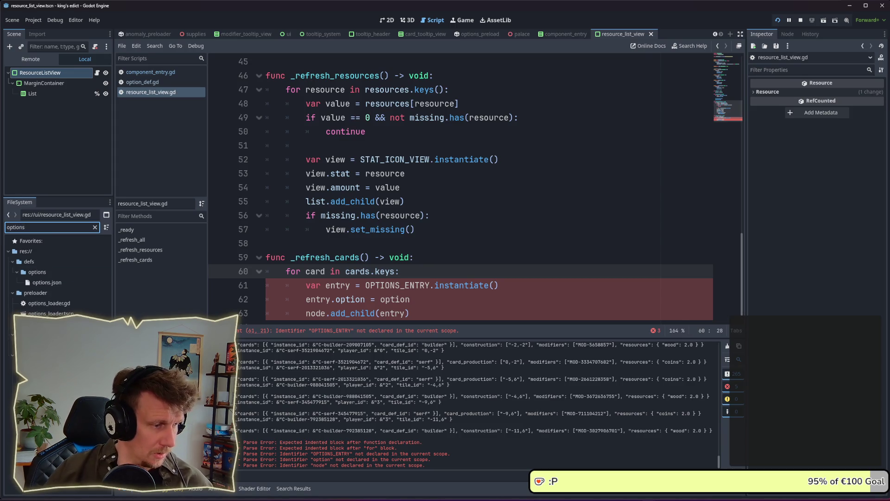
scroll(511, 198, "up", 15)
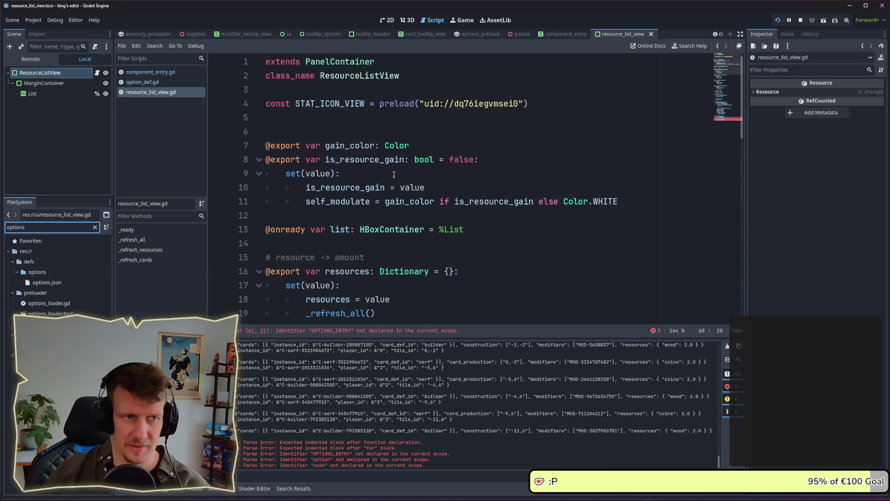
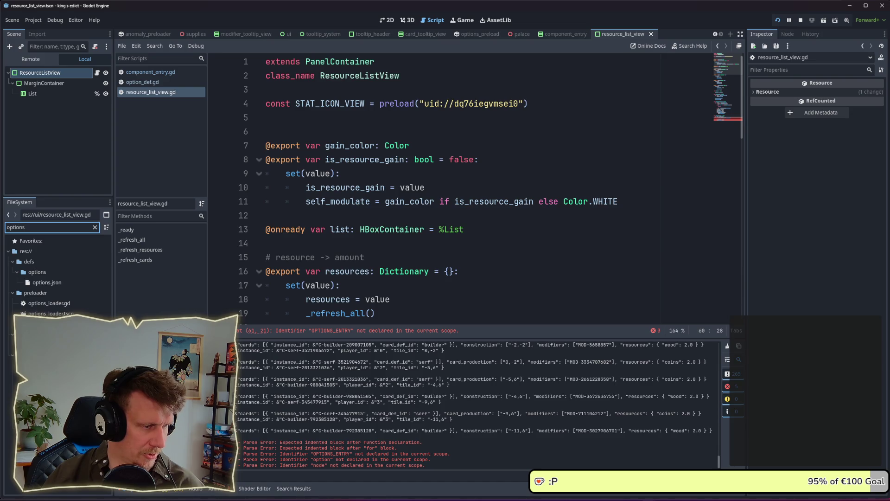
Add an OPTIONS_ENTRY preload const for options_entry.tscn, save, then return to options_entry.gd
mouse_move(47, 345)
left_mouse_down()
mouse_move(279, 201)
mouse_move(301, 122)
left_mouse_up()
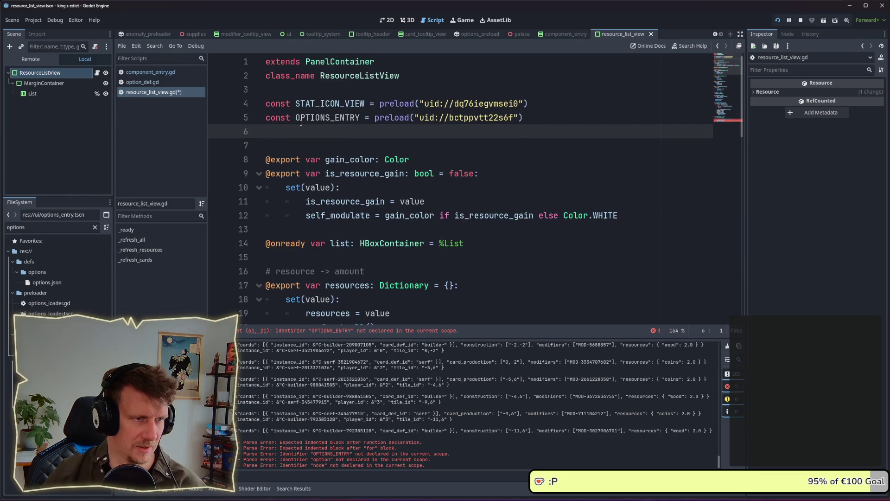
key("ctrl+s")
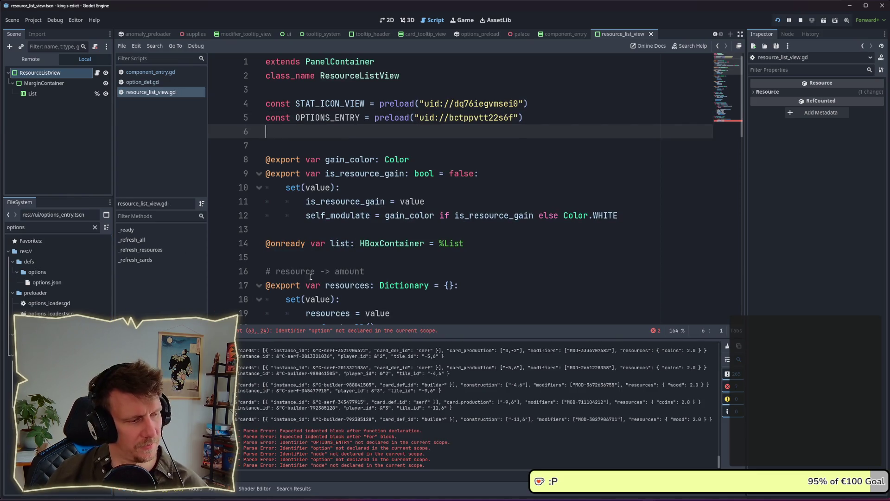
left_click_drag(744, 99, 727, 243)
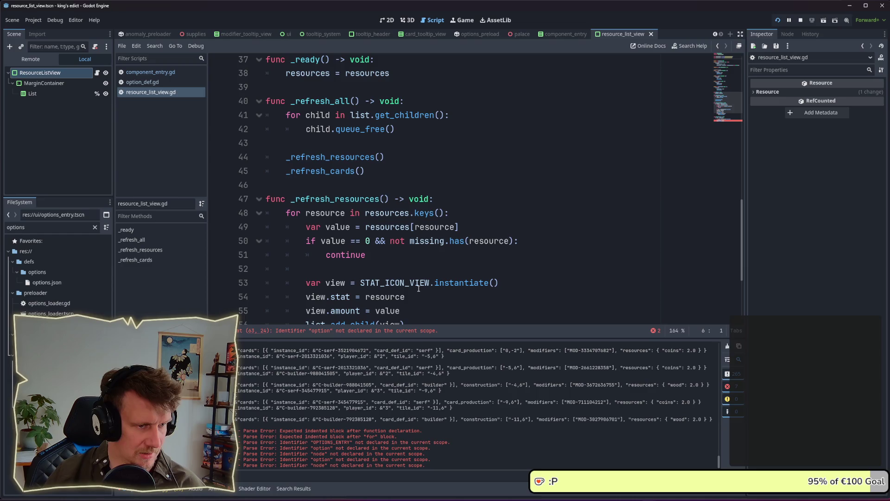
mouse_move(419, 288)
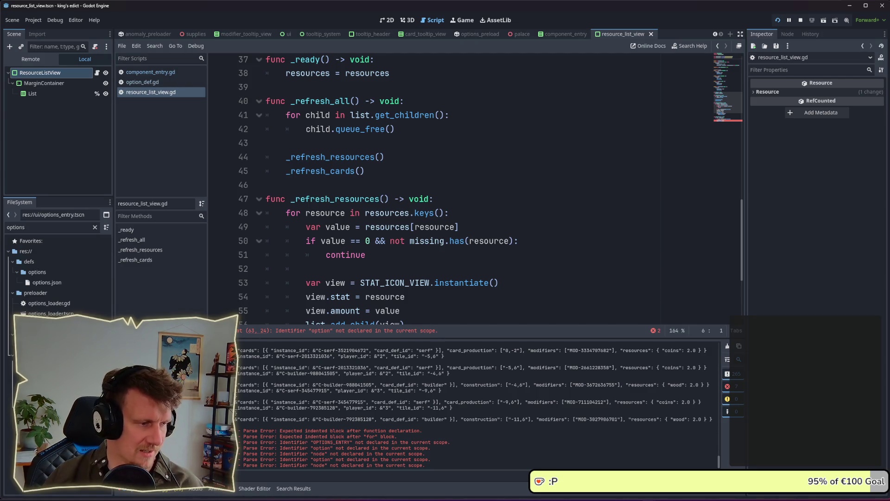
key("alt+Left")
scroll(401, 199, "down", 5)
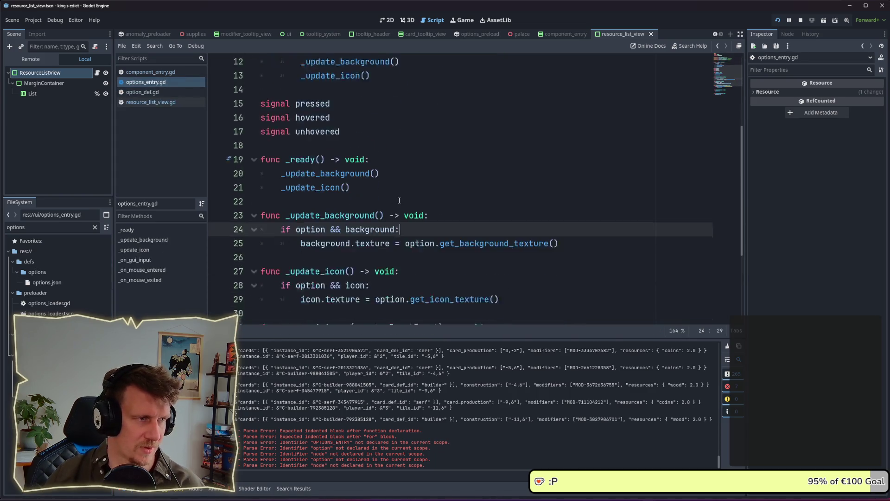
scroll(402, 201, "down", 3)
scroll(404, 199, "up", 7)
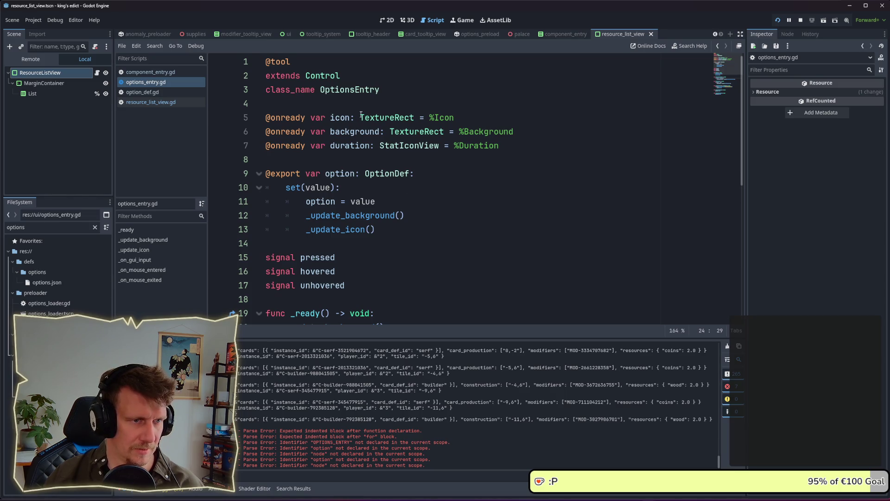
key("alt+Left")
key("alt+Left")
key("alt+Left")
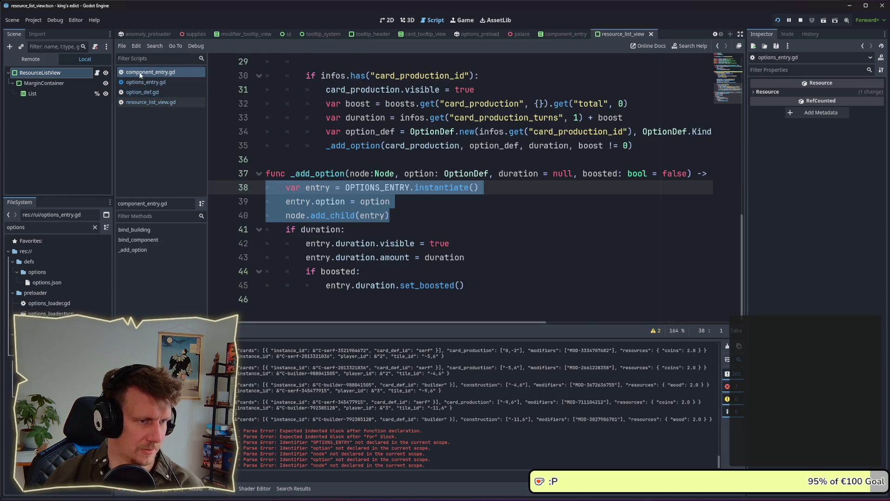
left_click(151, 102)
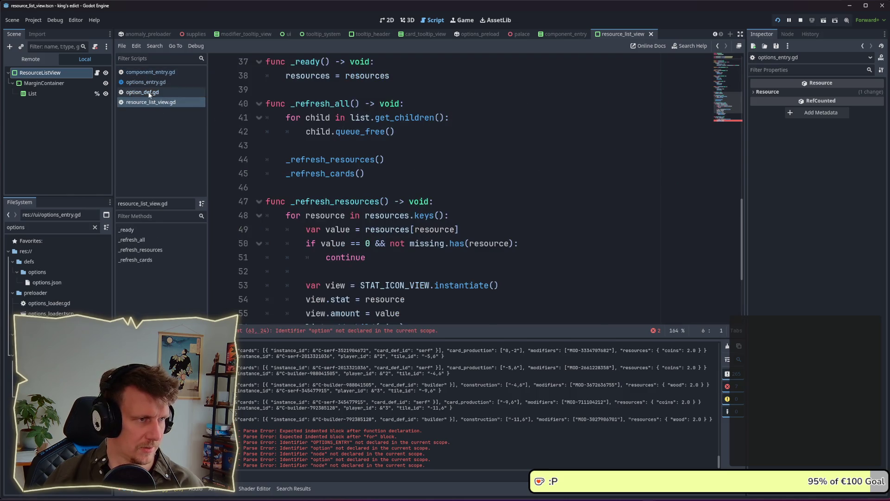
left_click(144, 92)
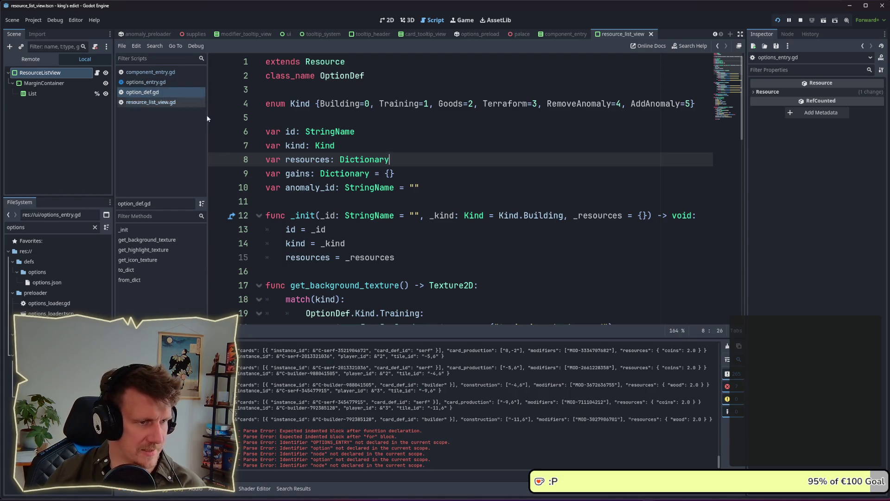
scroll(417, 186, "down", 4)
left_click(148, 102)
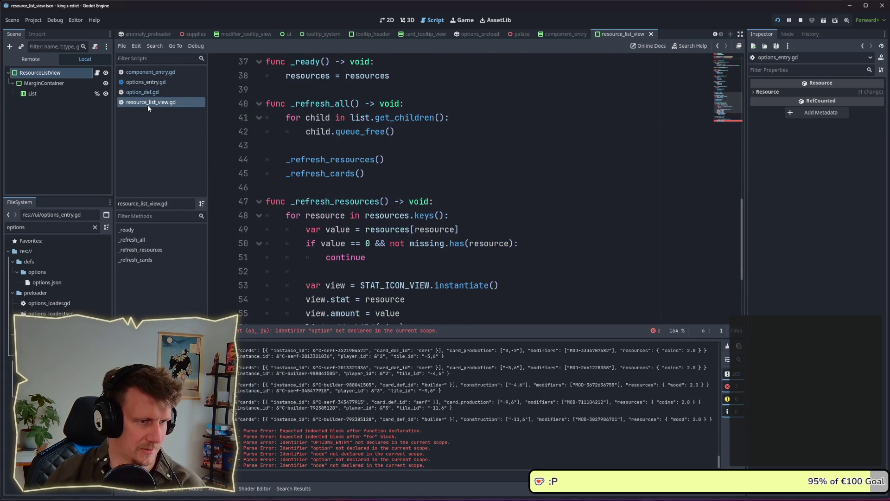
scroll(664, 142, "down", 3)
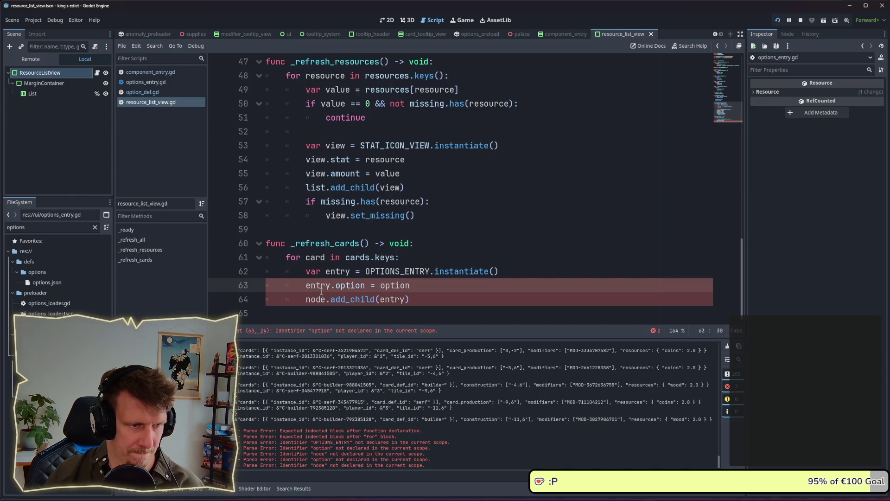
Insert 'var option = OptionDef.new()' above the entry creation in the card loop
key("BackSpace")
type("n")
key("Escape")
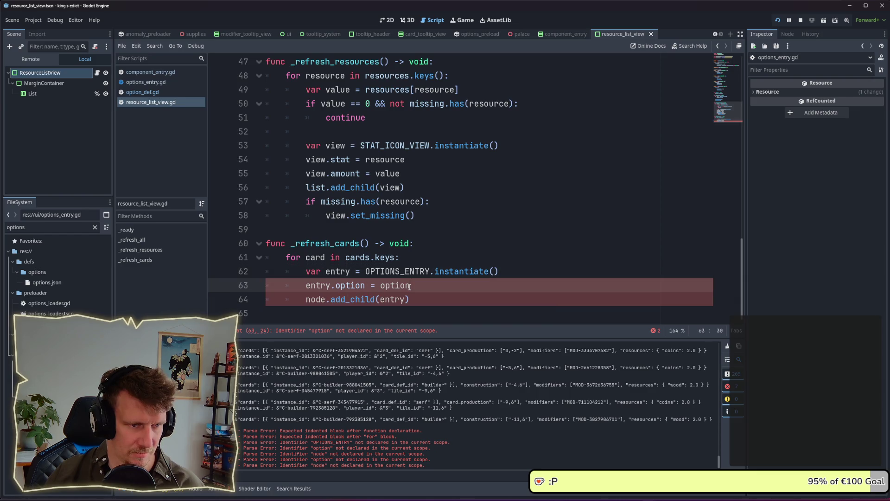
key("Up")
key("Up")
key("Return")
type("var o")
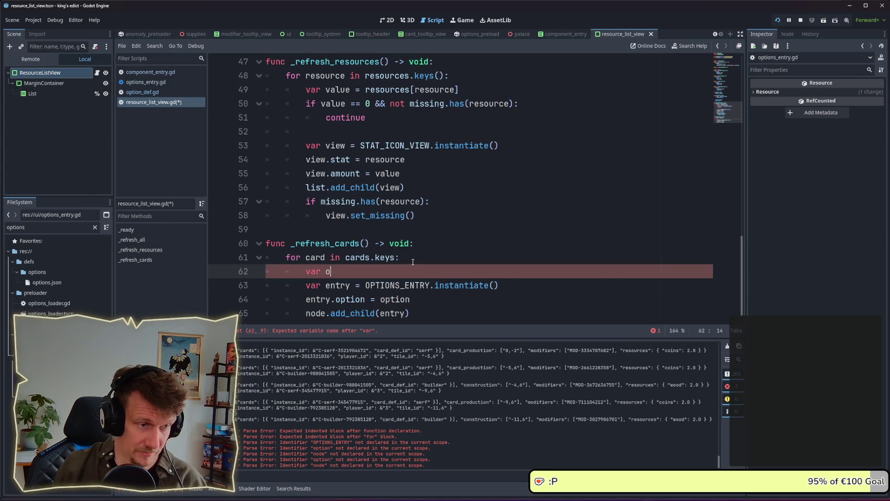
type("ption = O")
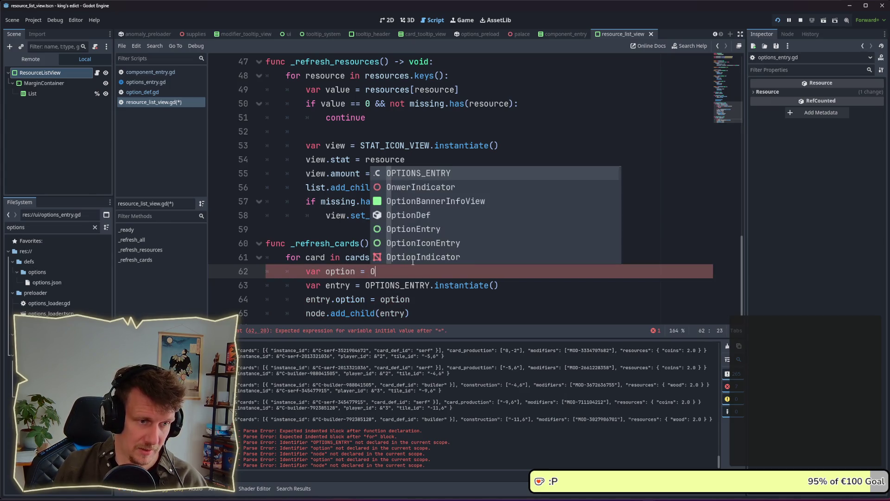
type("Pt")
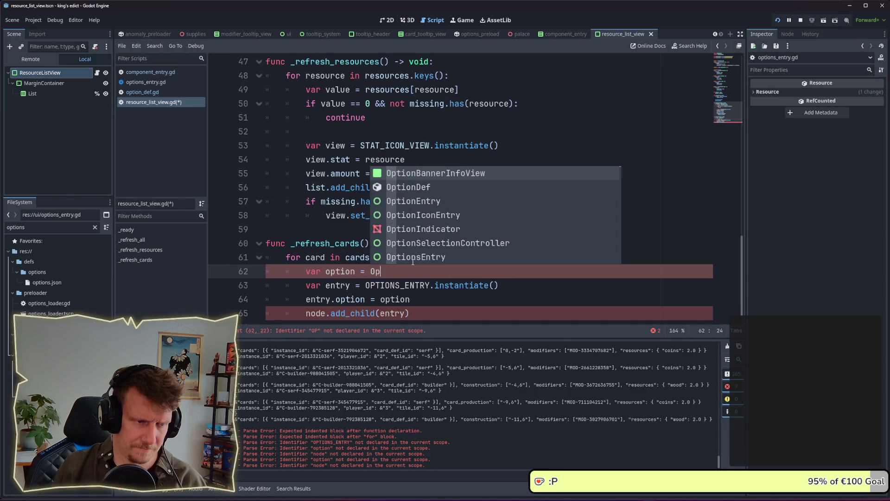
key("Down")
key("Return")
type(".n")
key("Return")
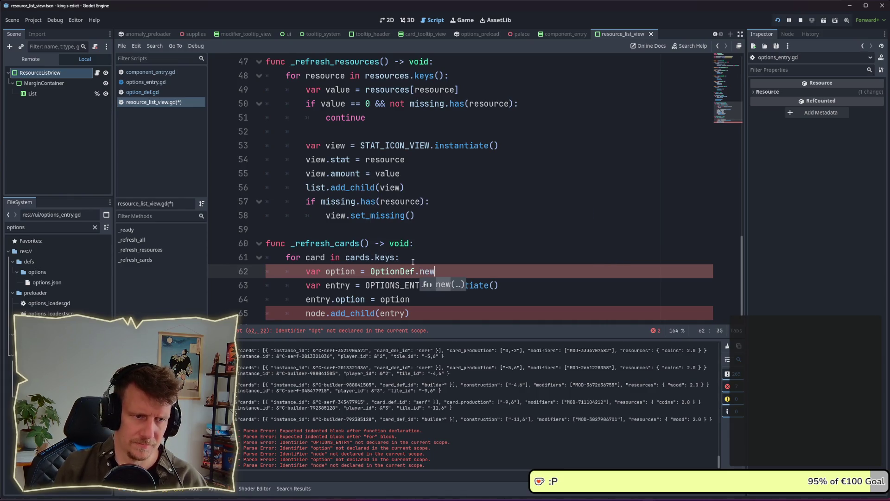
type(")")
key("Return")
Add the line 'option.kind = OptionDef.Kind.Goods' using autocomplete
type("op")
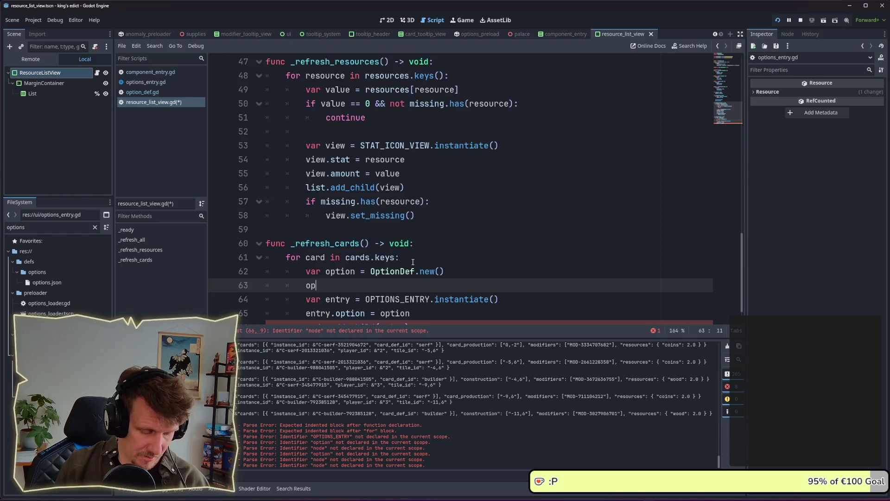
type("tion.kind = T")
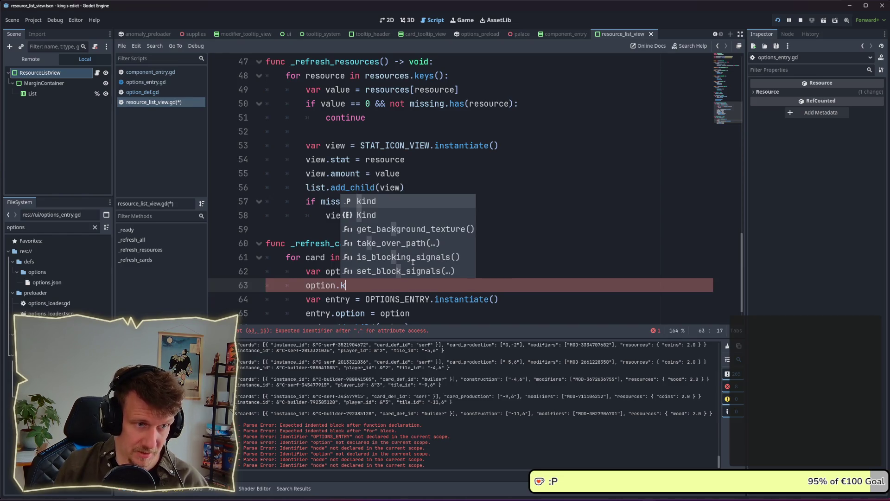
key("BackSpace")
type("Op")
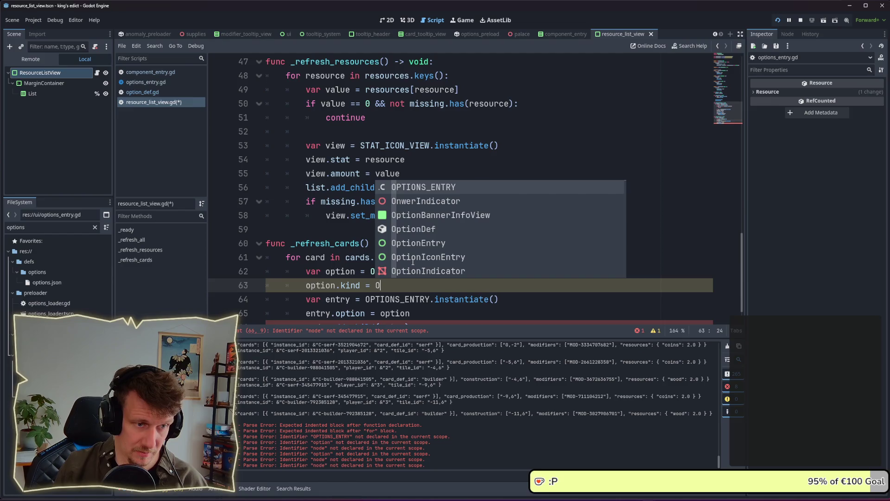
key("Down")
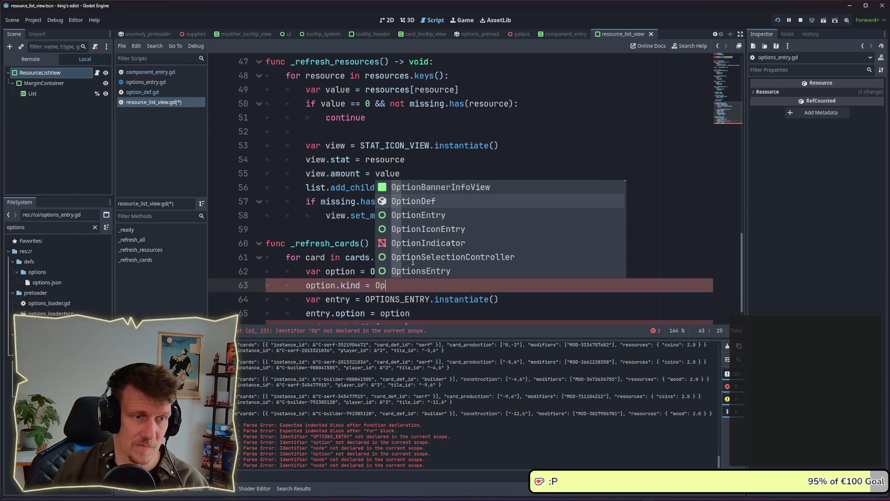
key("Return")
type(".Kind.")
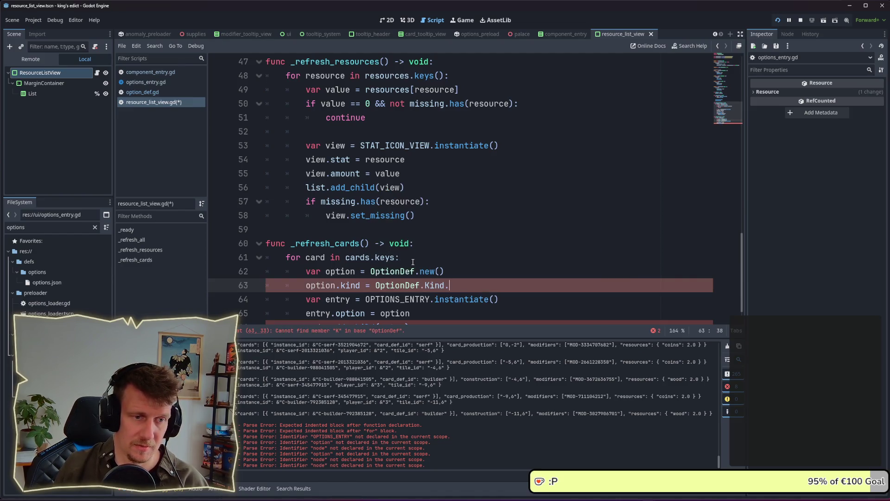
key("Down")
key("Down")
key("Return")
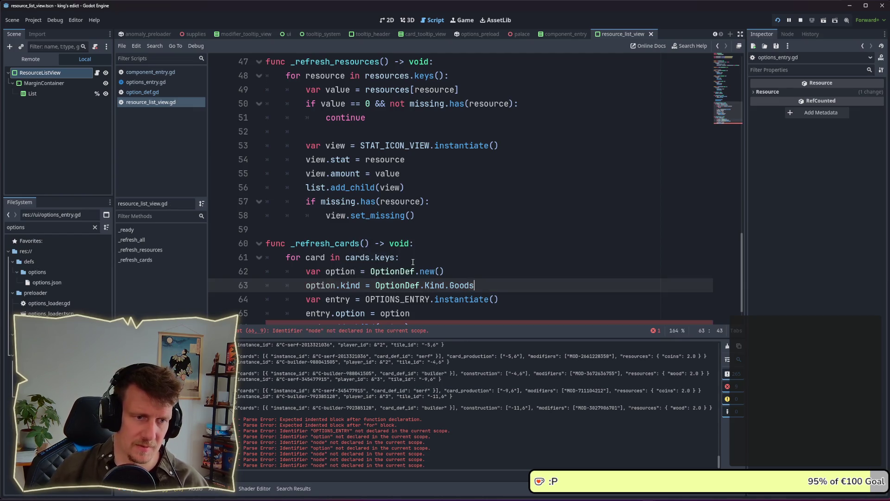
Start another 'option.' line, then jump to the OptionDef class definition
scroll(412, 262, "down", 1)
key("Return")
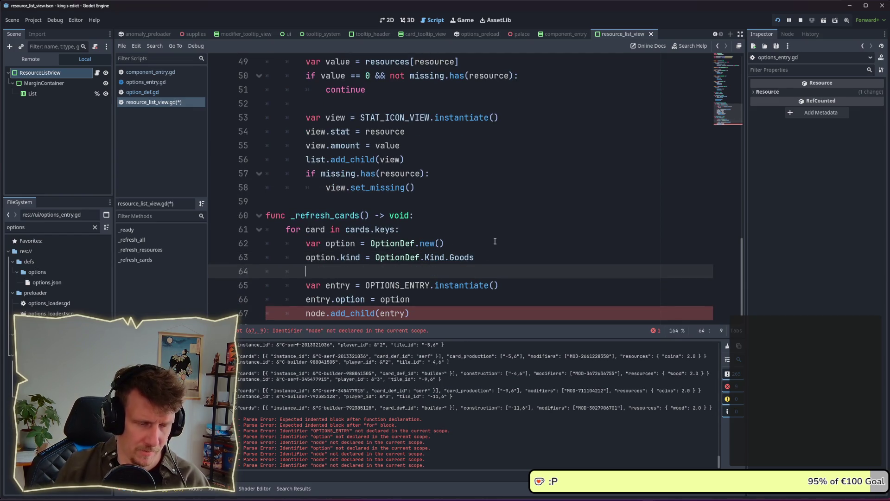
type("option.")
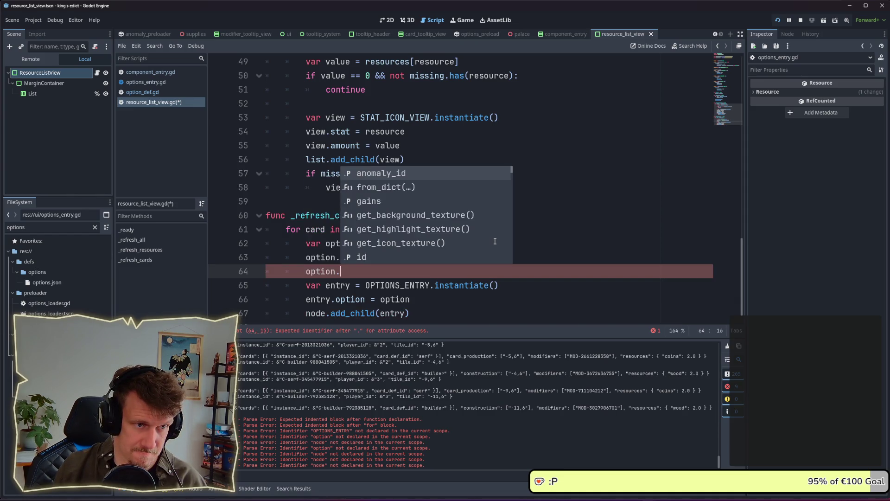
key("BackSpace")
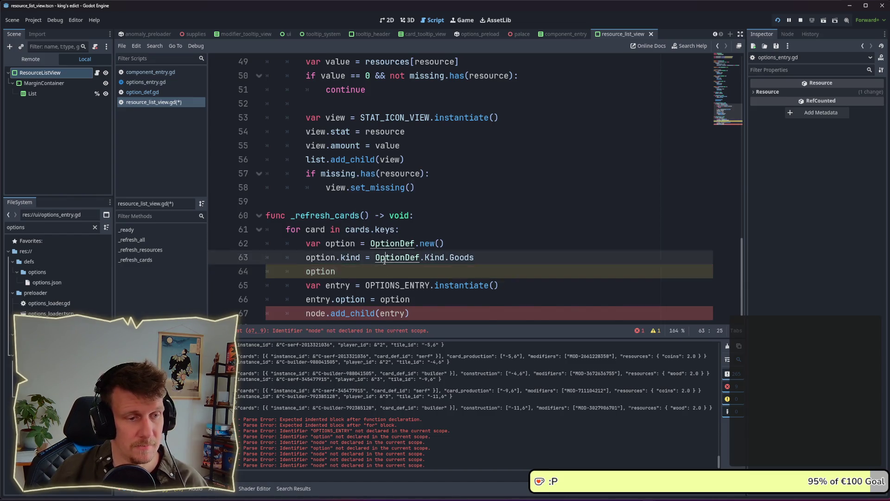
left_click(394, 242, "ctrl")
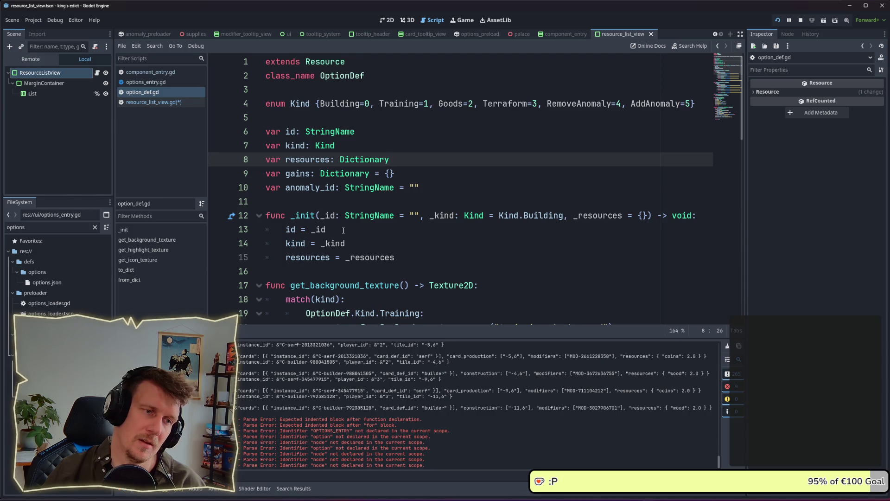
Open options_entry.gd from the FileSystem dock and look over its code
scroll(343, 230, "down", 7)
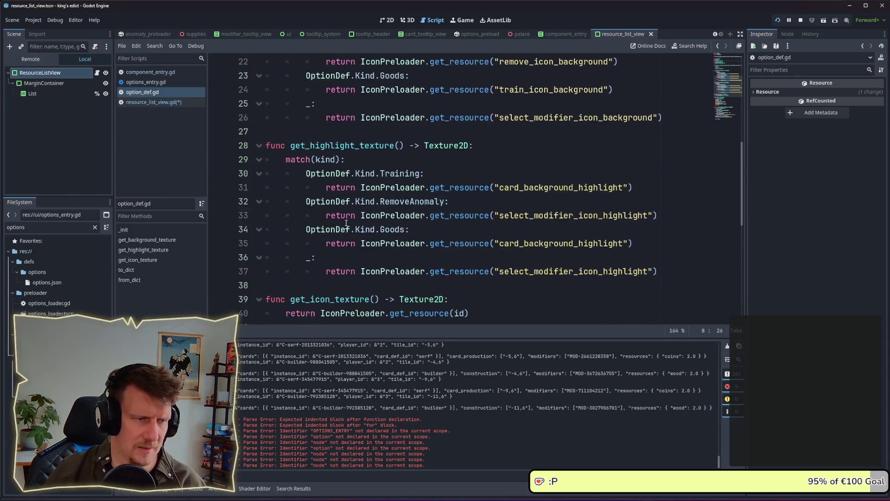
scroll(394, 211, "down", 3)
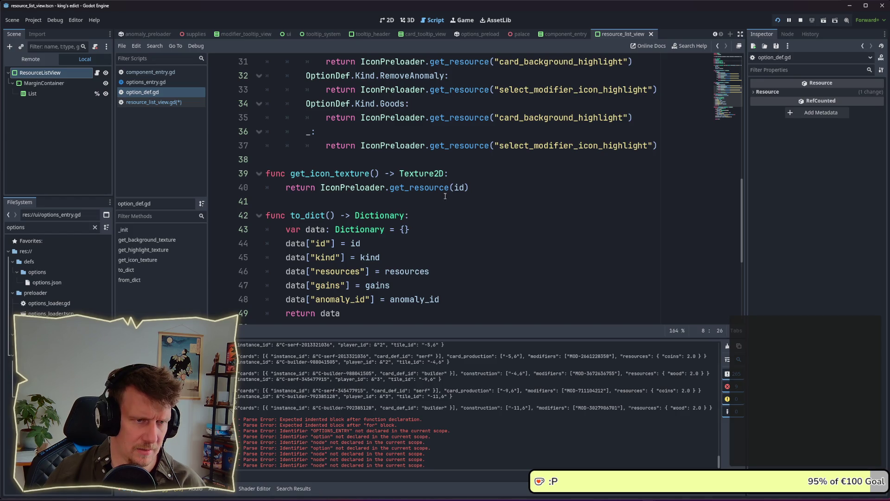
scroll(445, 196, "up", 2)
scroll(485, 176, "down", 4)
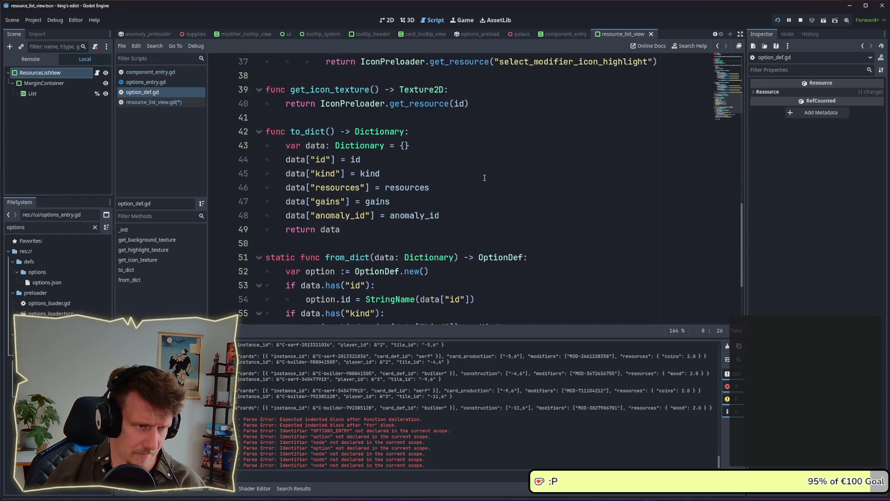
scroll(484, 178, "down", 3)
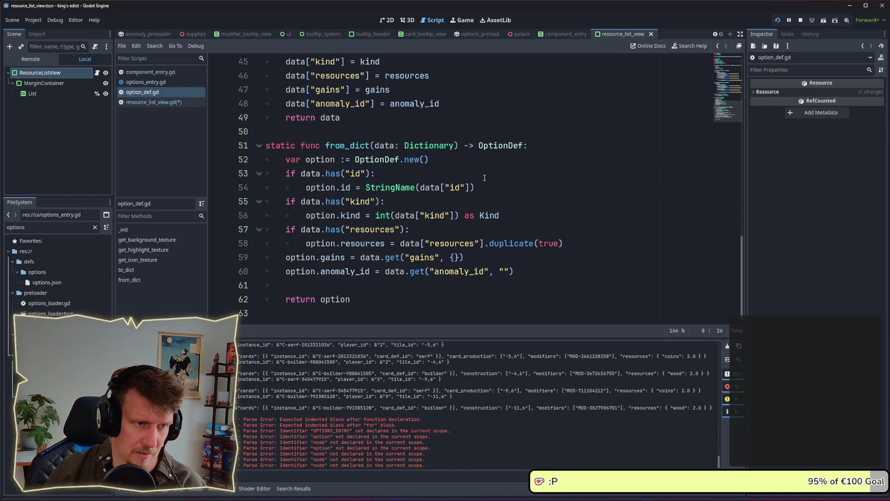
scroll(484, 178, "up", 12)
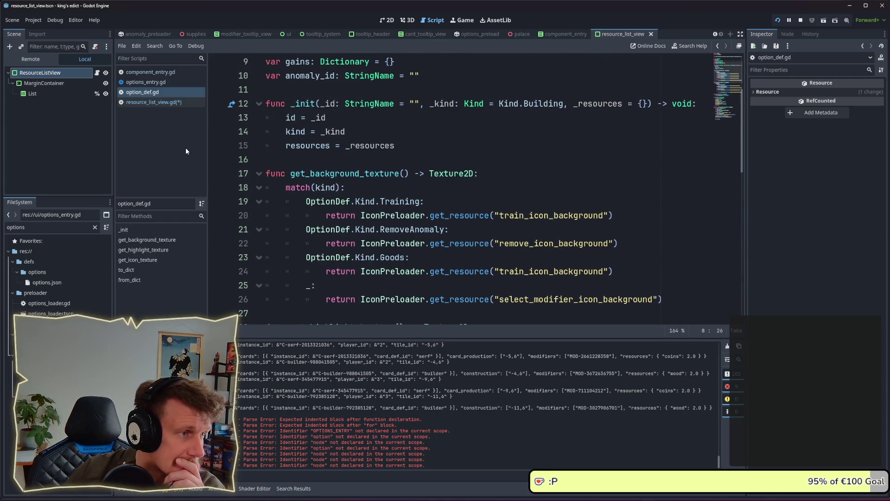
scroll(443, 181, "up", 3)
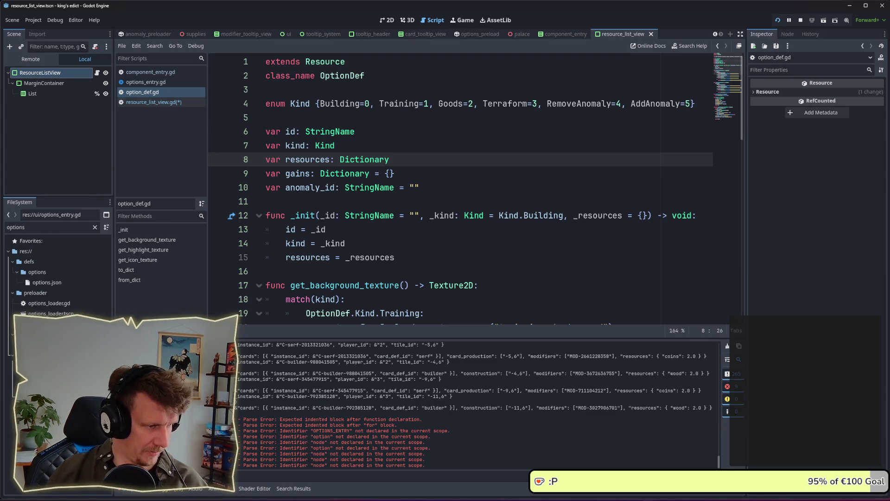
double_click(51, 353)
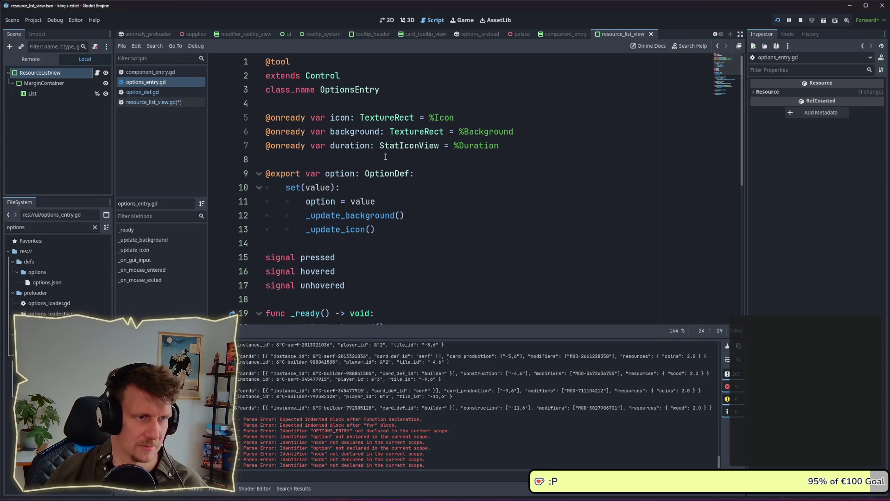
scroll(355, 215, "down", 7)
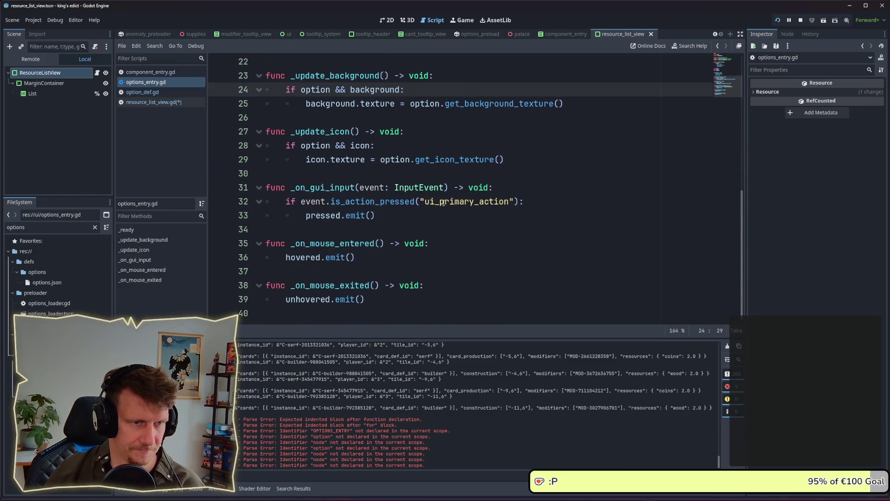
scroll(450, 174, "up", 1)
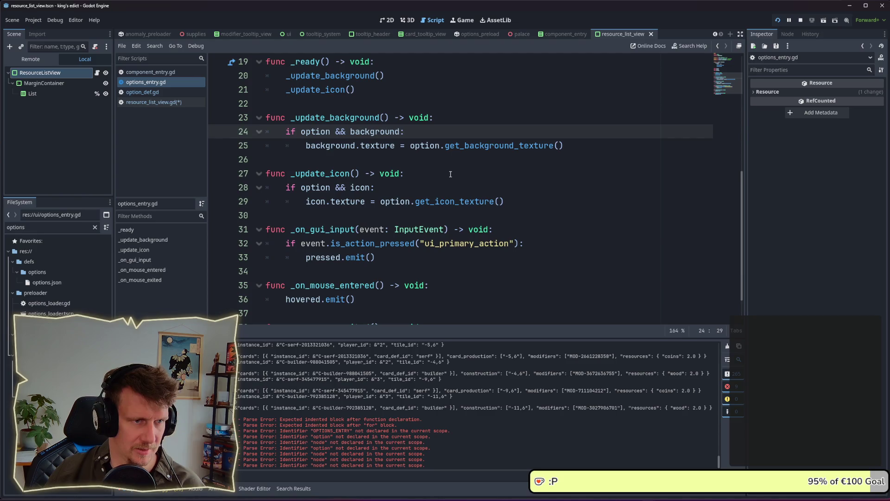
scroll(449, 183, "down", 1)
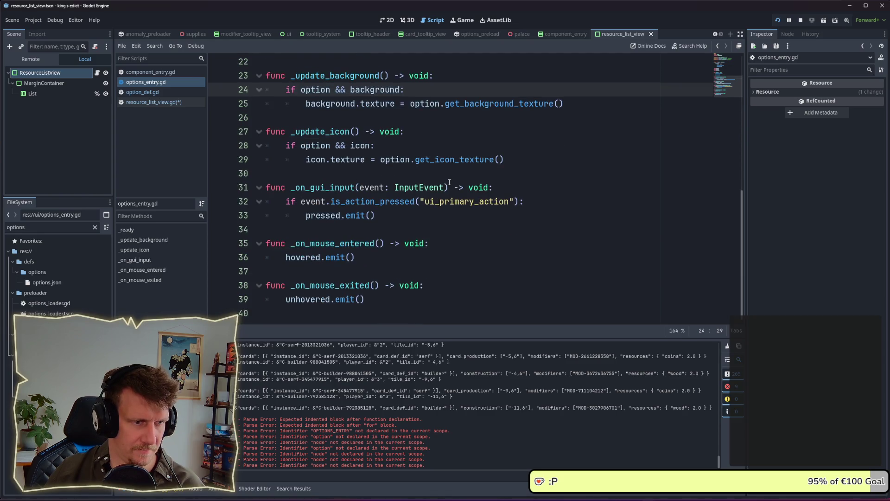
scroll(449, 183, "up", 5)
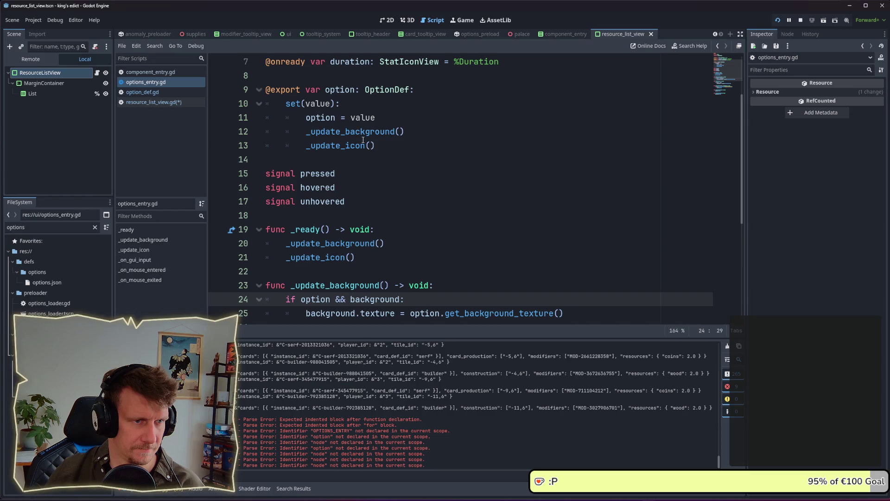
Follow _update_icon into OptionDef's get_icon_texture, then close option_def.gd
mouse_move(352, 125)
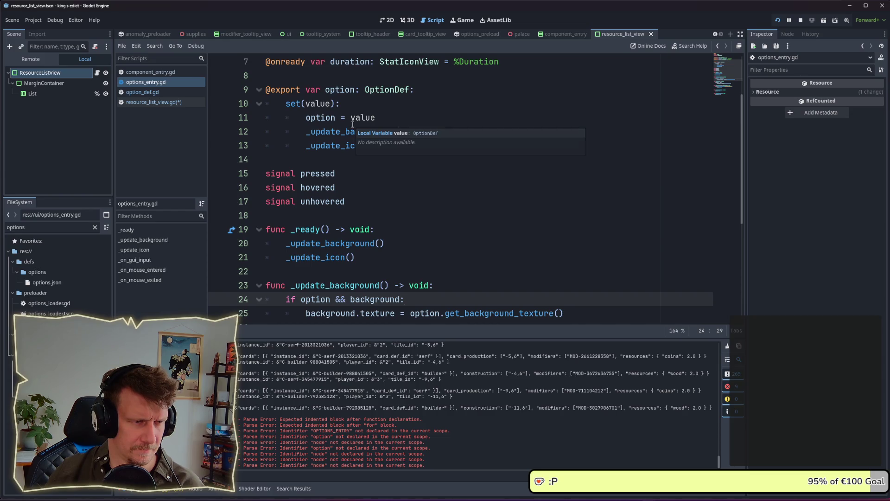
left_click(351, 149, "ctrl")
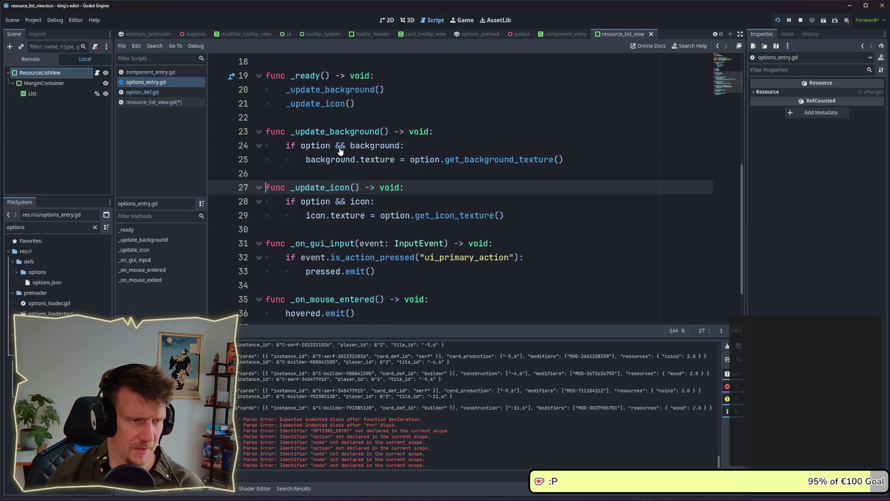
left_click(454, 216, "ctrl")
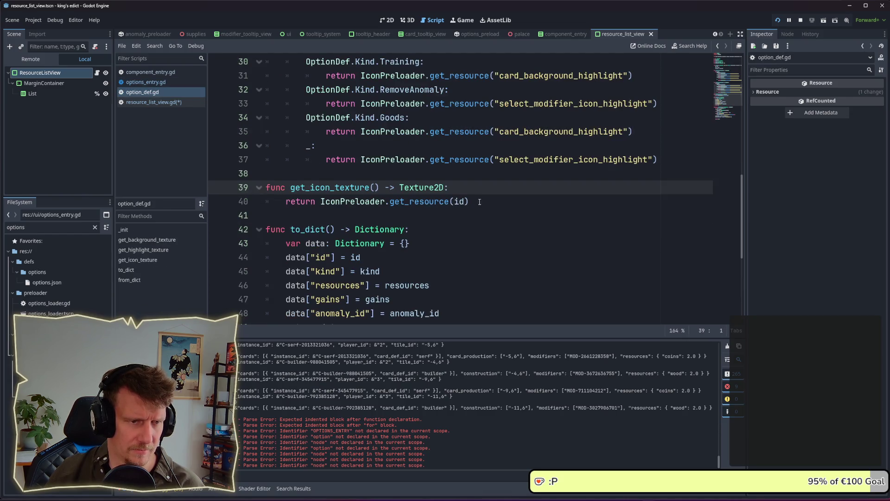
double_click(450, 202)
left_click(449, 216)
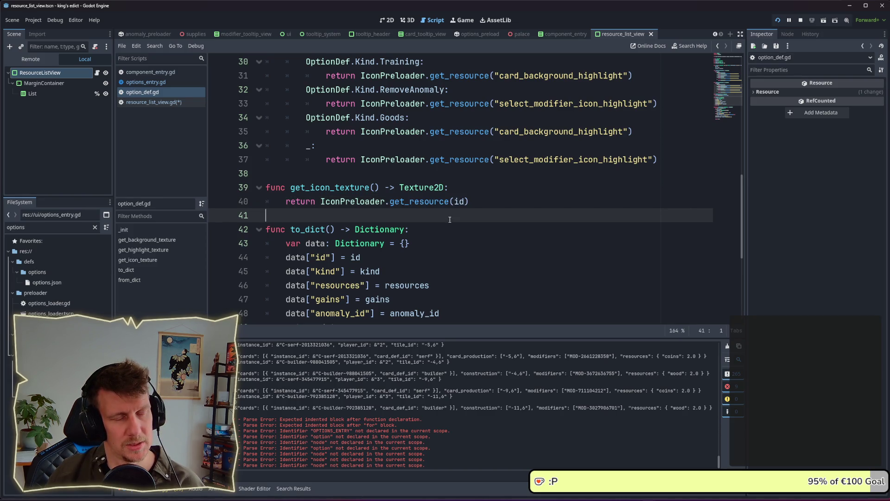
key("ctrl+w")
key("ctrl+w")
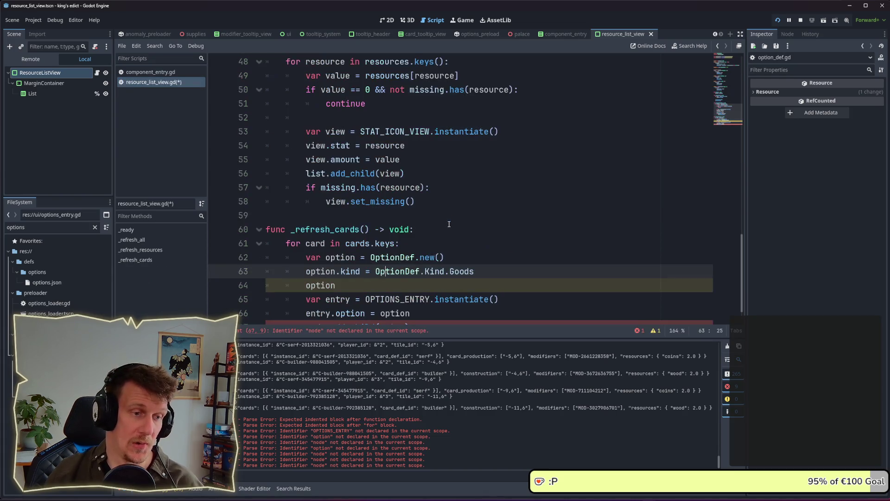
Write the assignment 'option.id = card' on line 64
scroll(376, 254, "down", 1)
type(".id ?")
key("BackSpace")
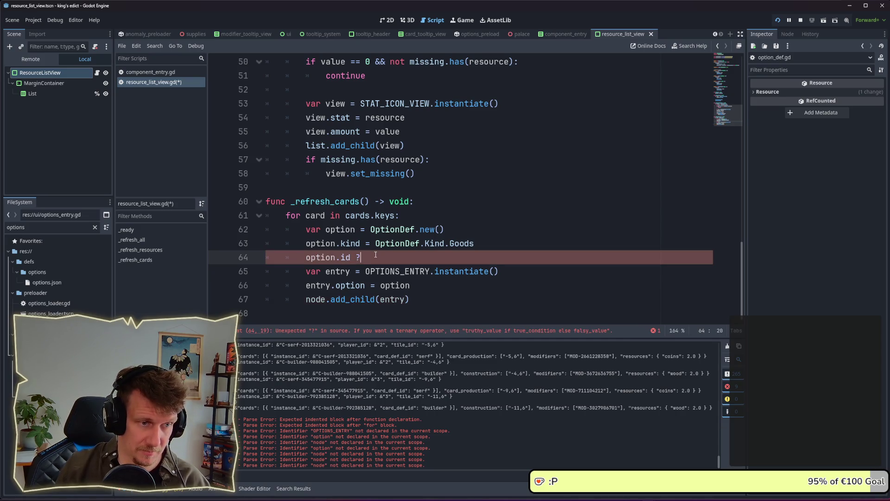
key("BackSpace")
key("BackSpace")
type("car")
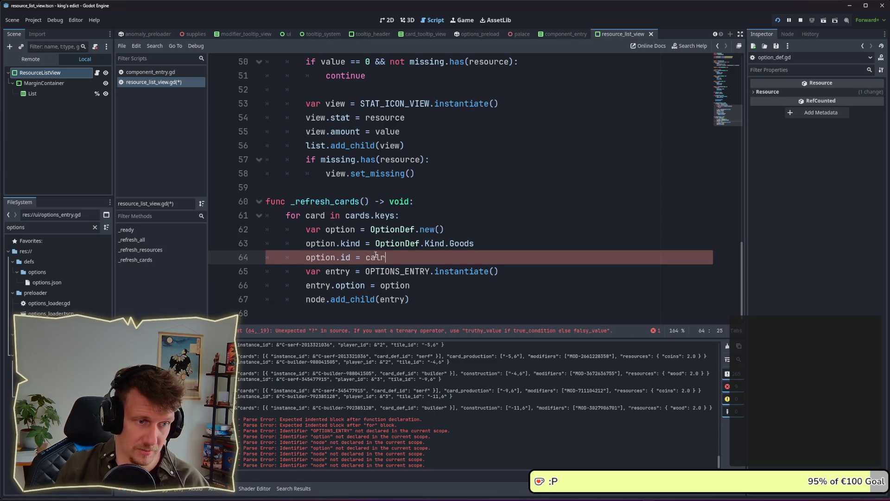
type("d")
key("Return")
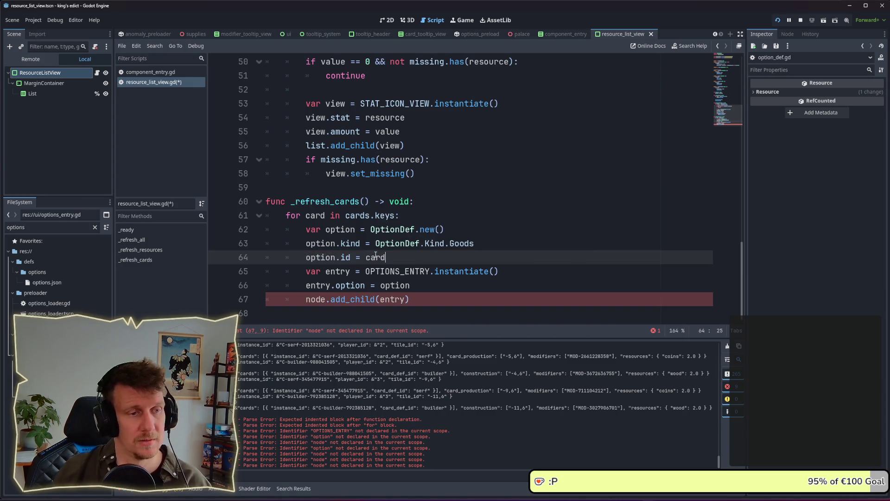
Rename the loop variable to card_id, use it in the id assignment, and save
left_click(329, 215)
type("_id")
left_click(323, 215)
double_click(323, 215)
key("ctrl+c")
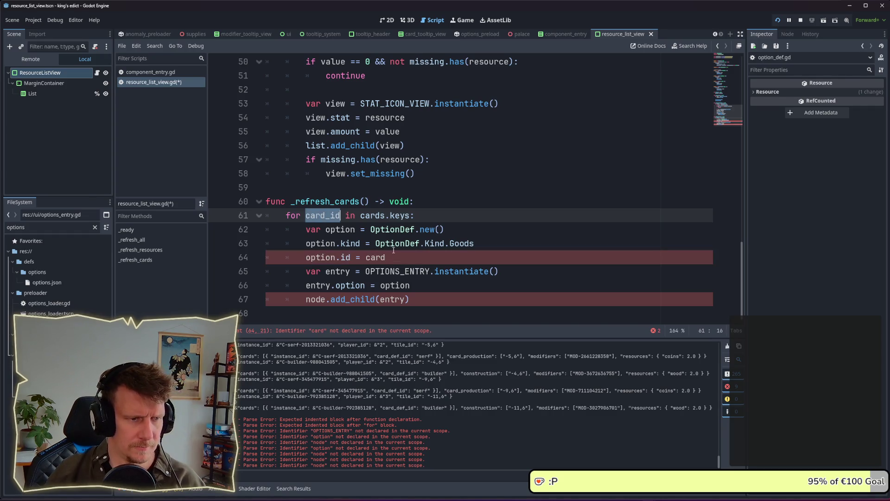
double_click(375, 257)
key("ctrl+v")
key("ctrl+s")
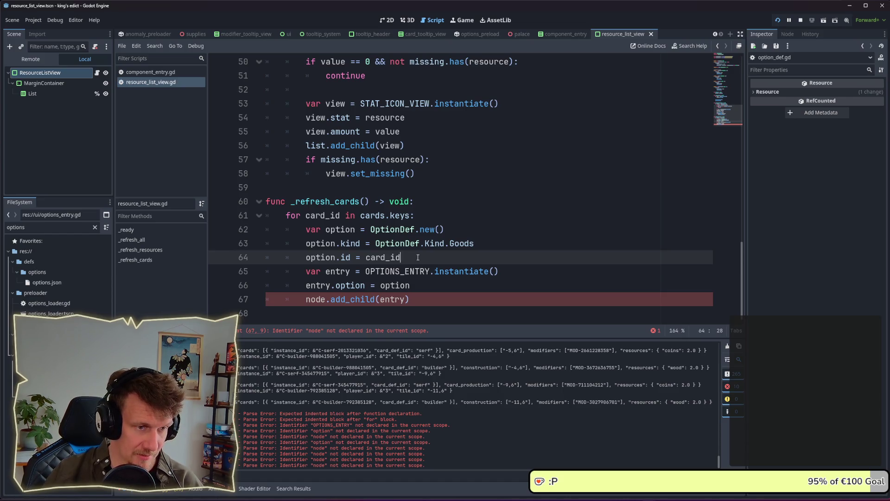
Replace the undeclared node with list on line 67 and save resource_list_view.gd
left_click(413, 287)
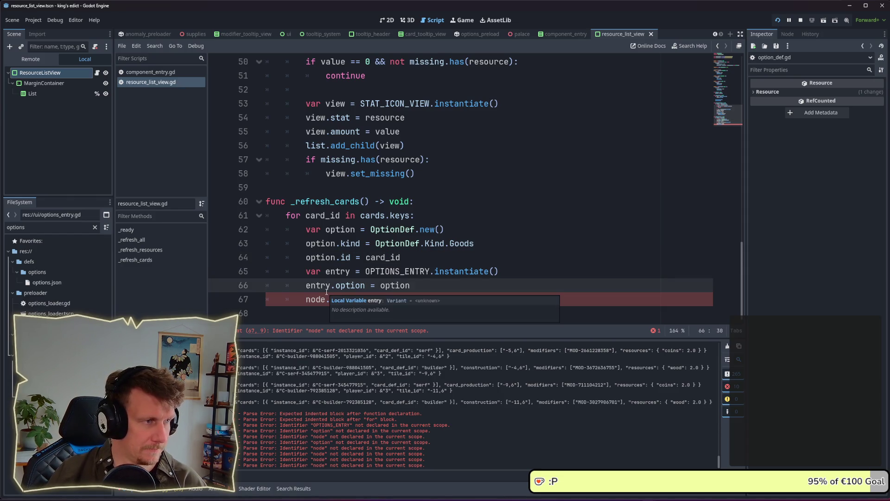
double_click(314, 297)
type("list")
key("Escape")
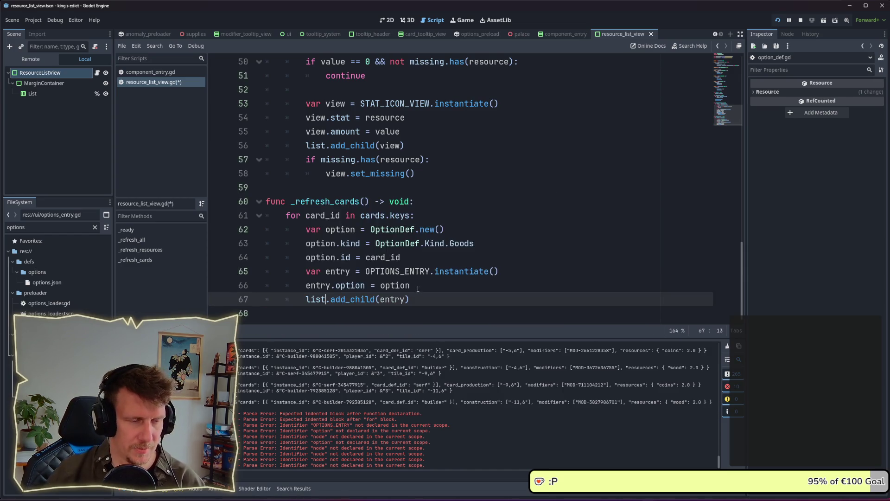
left_click(418, 291)
key("ctrl+s")
scroll(418, 291, "up", 1)
key("alt+Left")
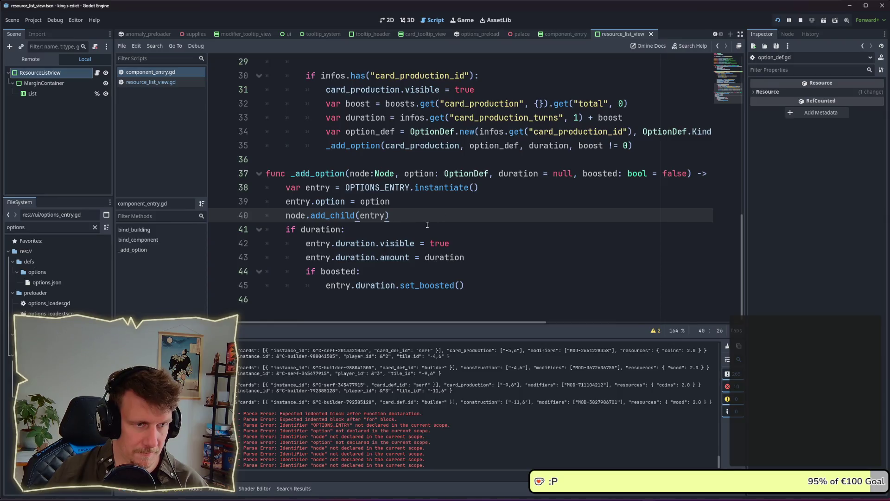
Highlight training_options in component_entry.gd and go to get_options_for_modifier's definition in options_system.gd
scroll(427, 225, "up", 4)
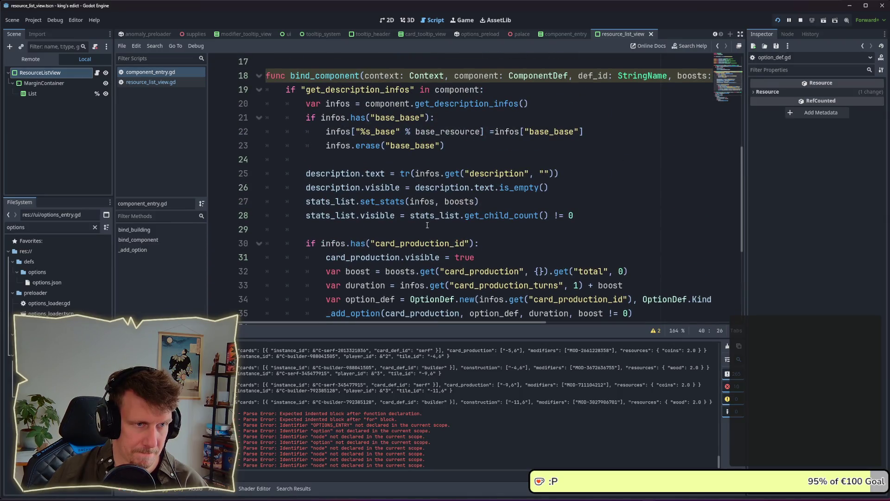
scroll(427, 225, "up", 4)
scroll(427, 224, "up", 1)
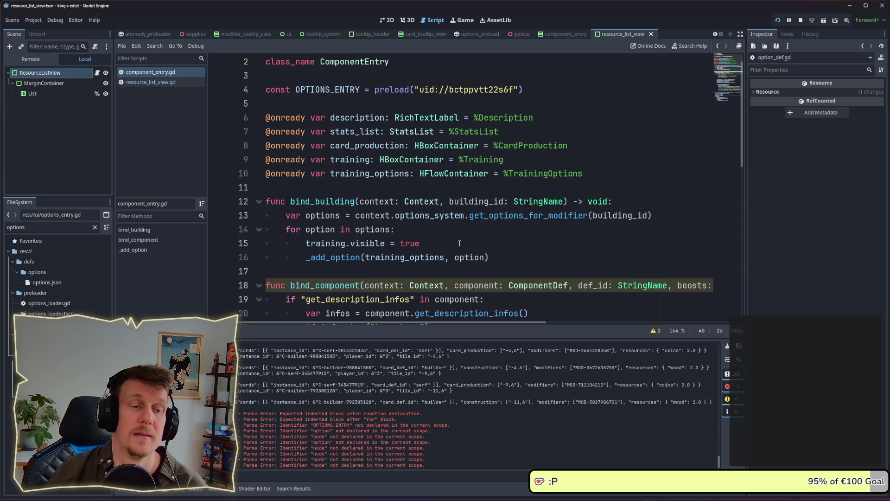
double_click(424, 261)
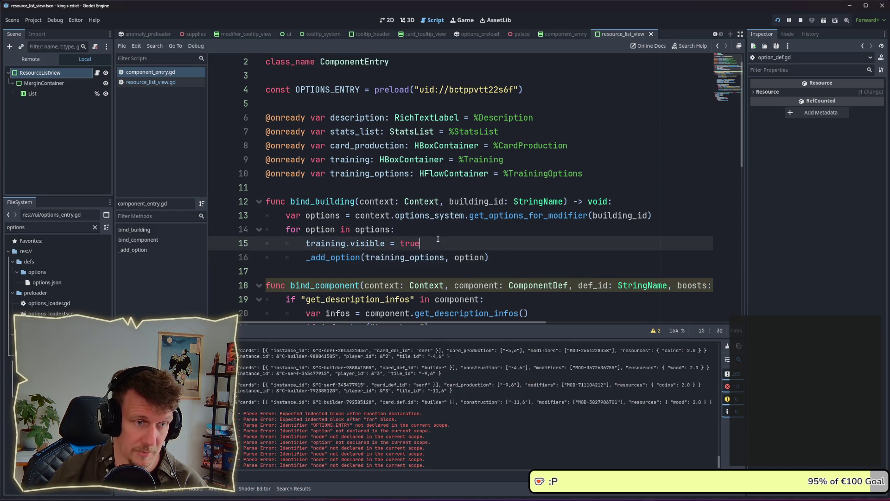
left_click(508, 216)
mouse_move(508, 217)
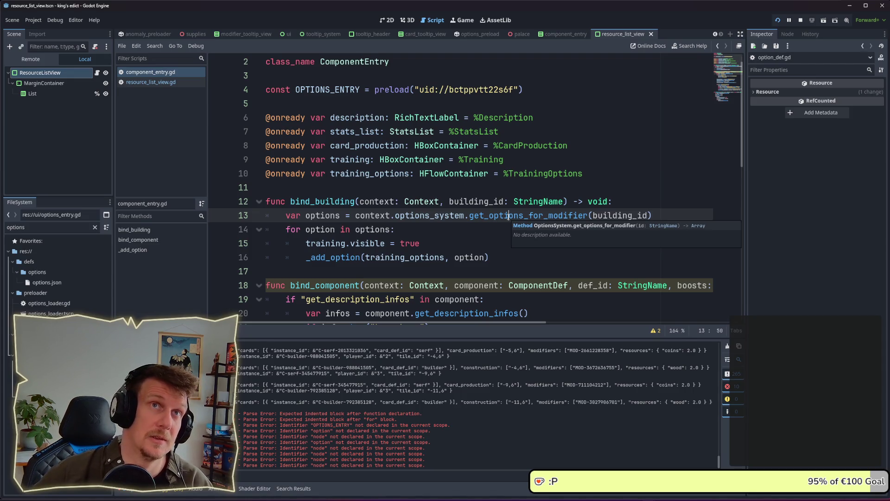
left_click(508, 216, "ctrl")
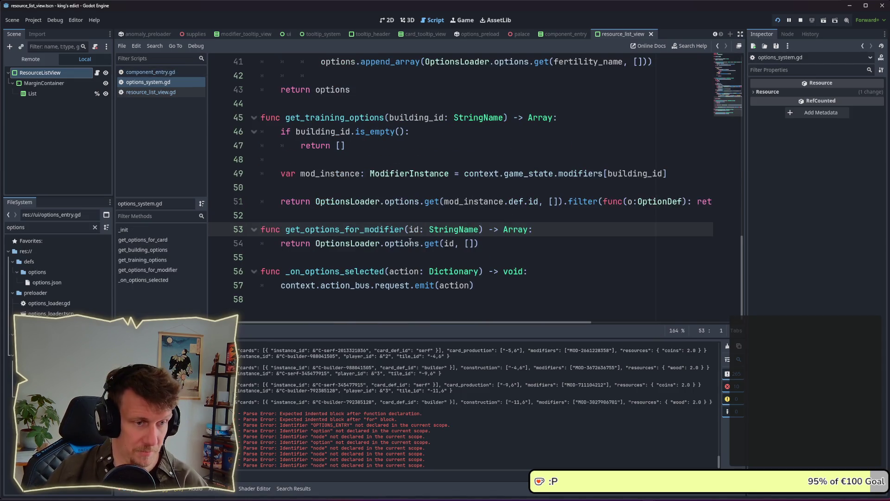
Open the OptionsLoader script and inspect the Array type of its options variable
mouse_move(363, 247)
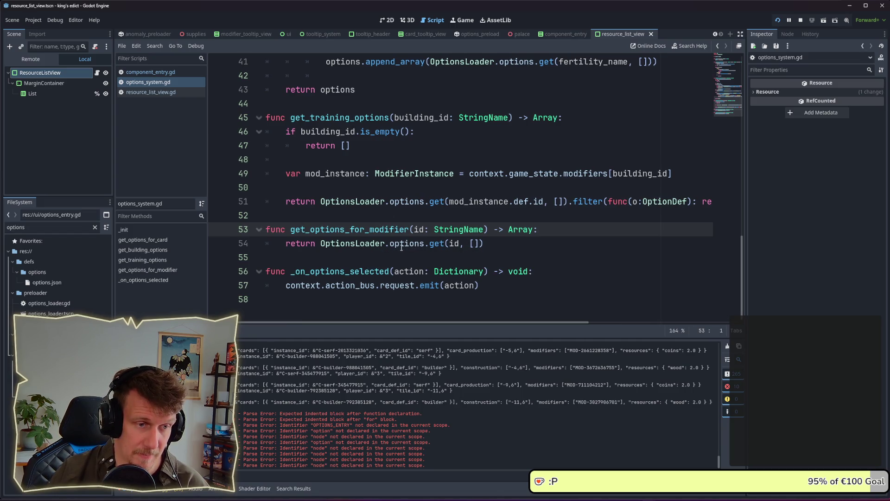
left_click(359, 246)
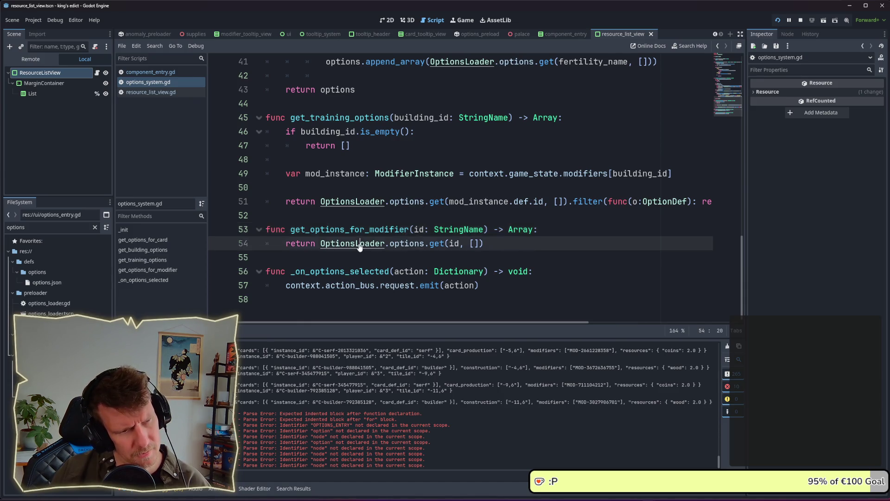
left_click(360, 247, "ctrl")
scroll(420, 137, "down", 3)
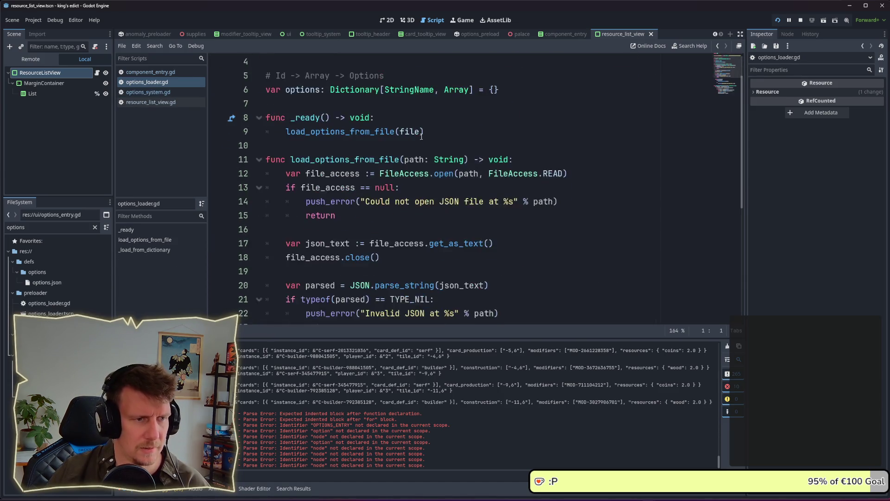
scroll(420, 141, "up", 3)
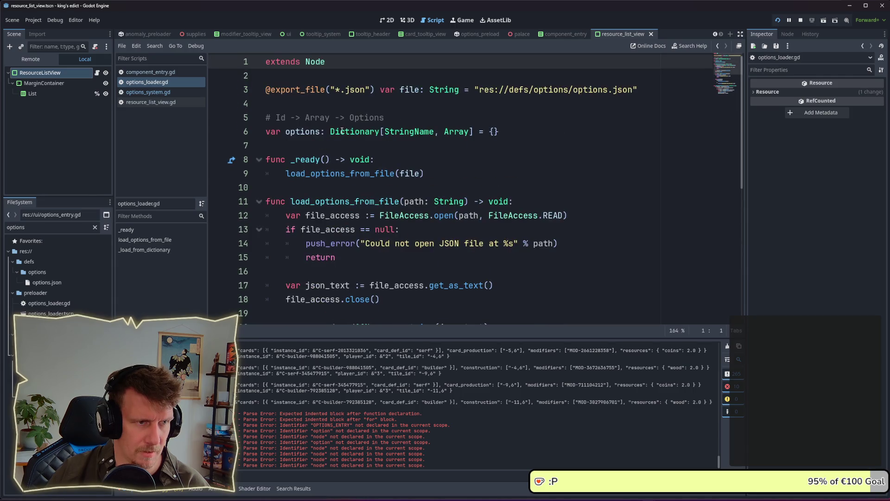
double_click(462, 133)
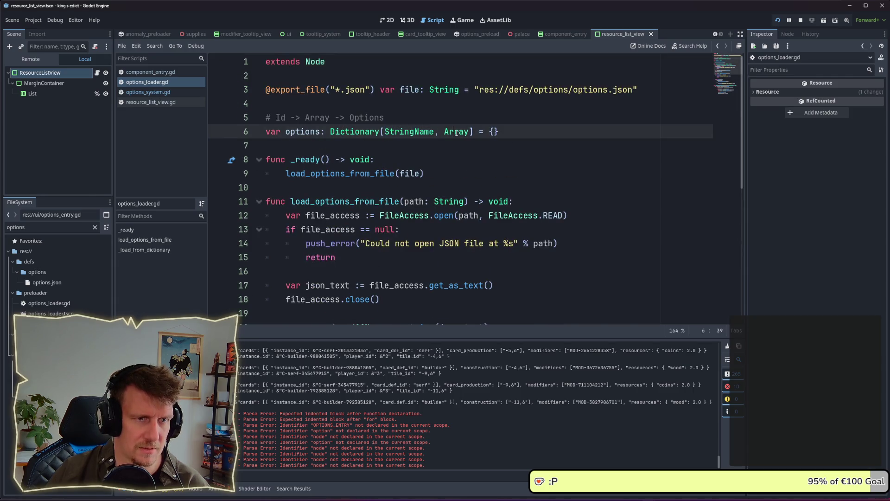
mouse_move(456, 133)
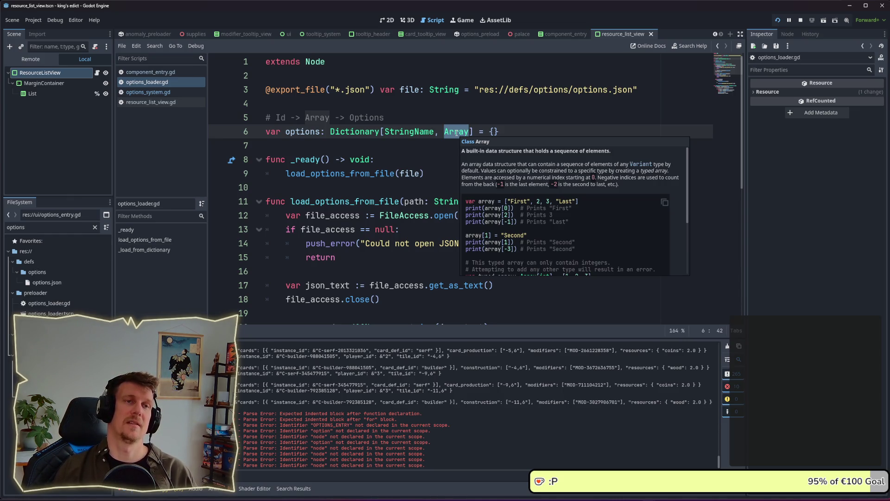
left_click(432, 113)
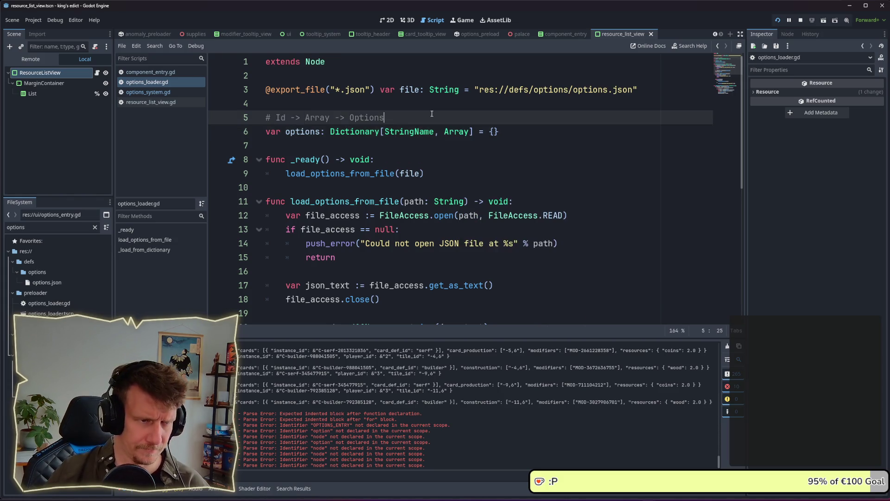
Step through component_entry.gd and options_system.gd in the Scripts list to resource_list_view.gd
mouse_move(458, 137)
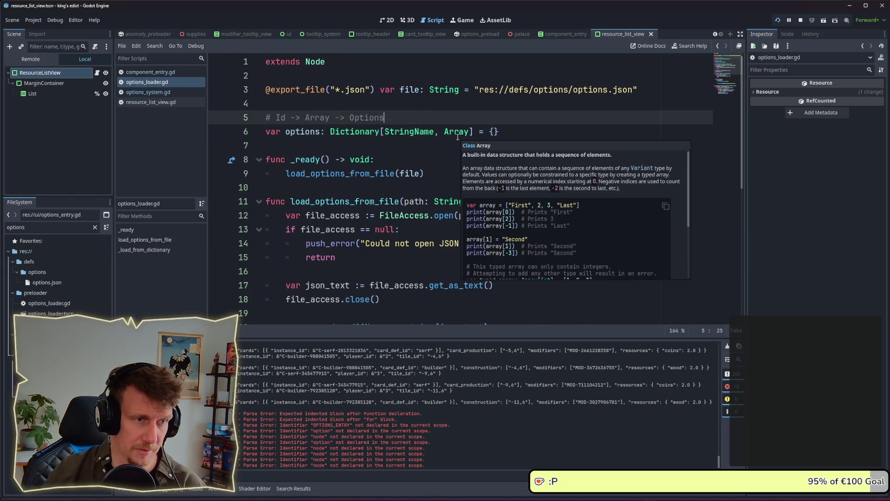
left_click(145, 75)
left_click(147, 91)
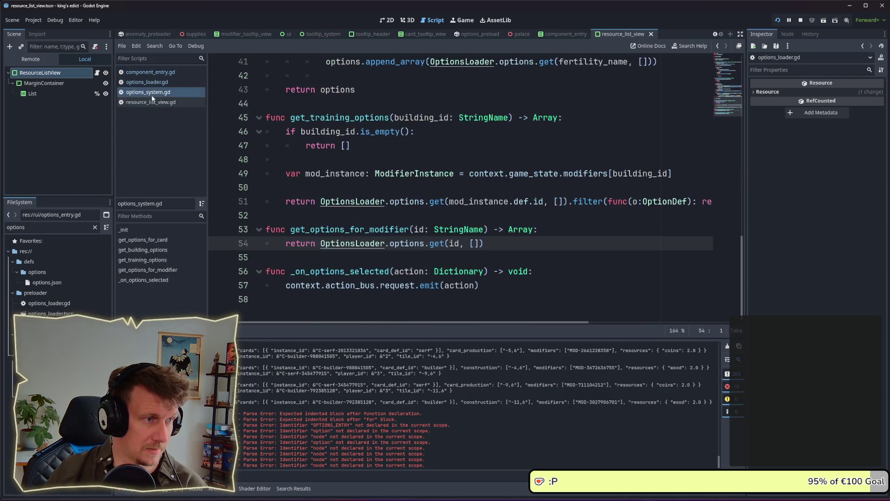
left_click(153, 103)
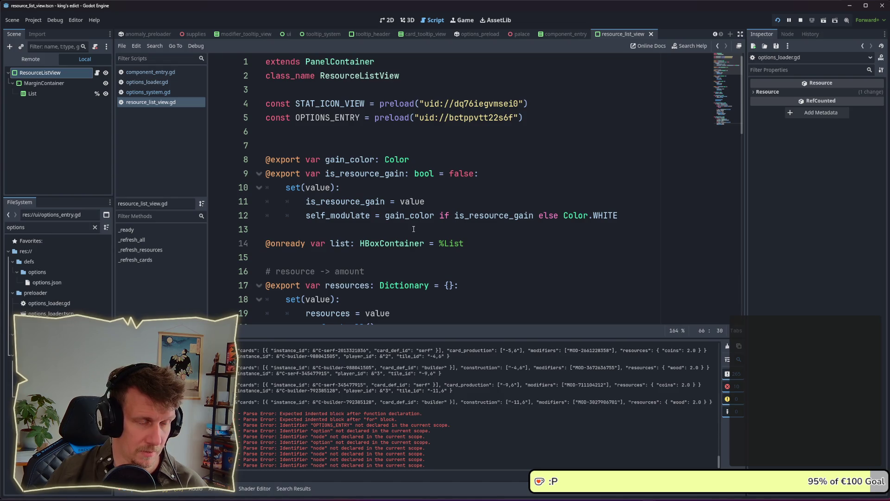
Return to component_entry.gd and examine the option argument on line 16
mouse_move(411, 214)
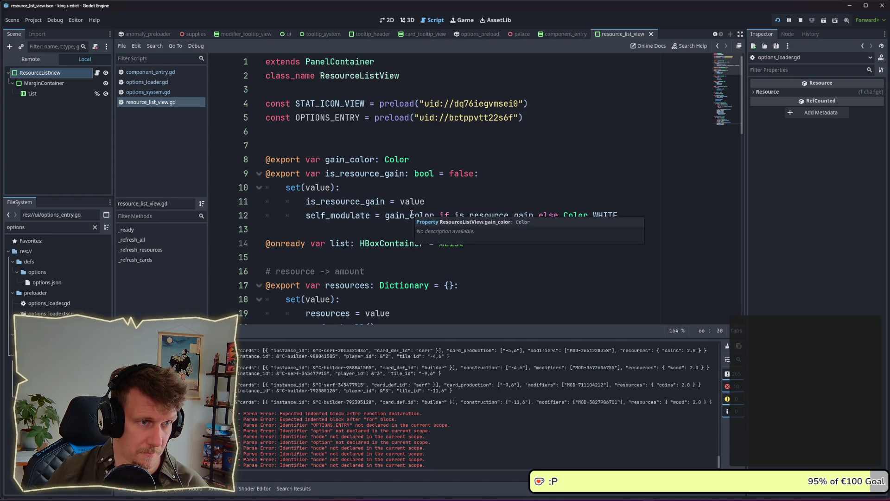
scroll(400, 151, "down", 5)
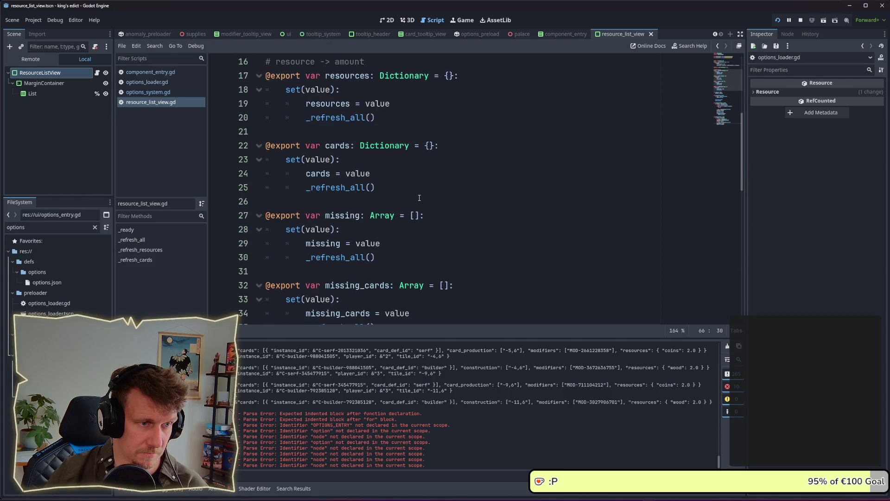
left_click(163, 92)
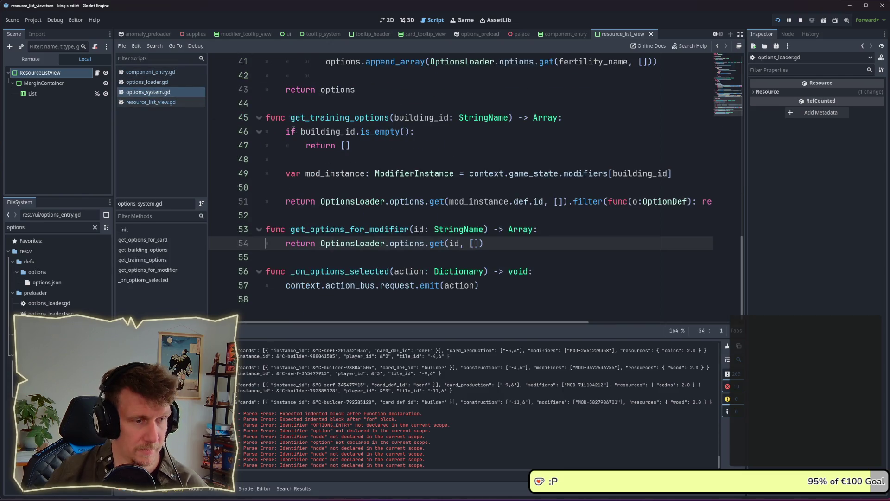
left_click(171, 82)
left_click(169, 72)
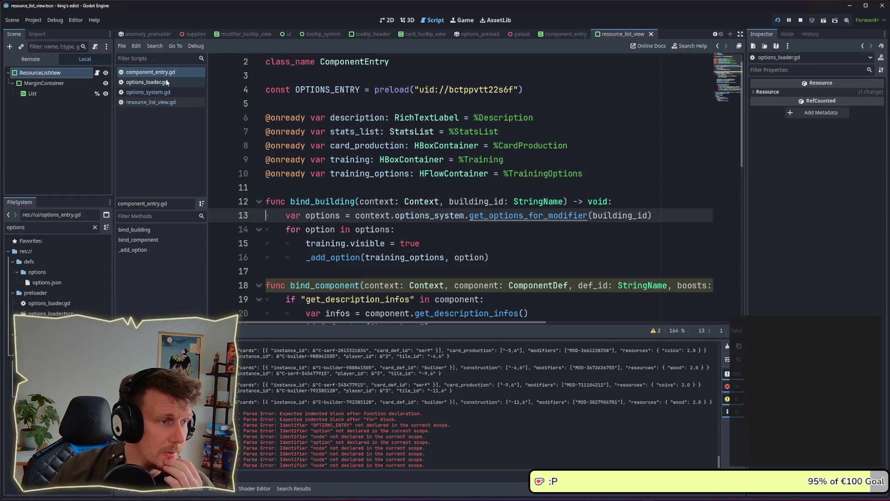
scroll(452, 212, "down", 2)
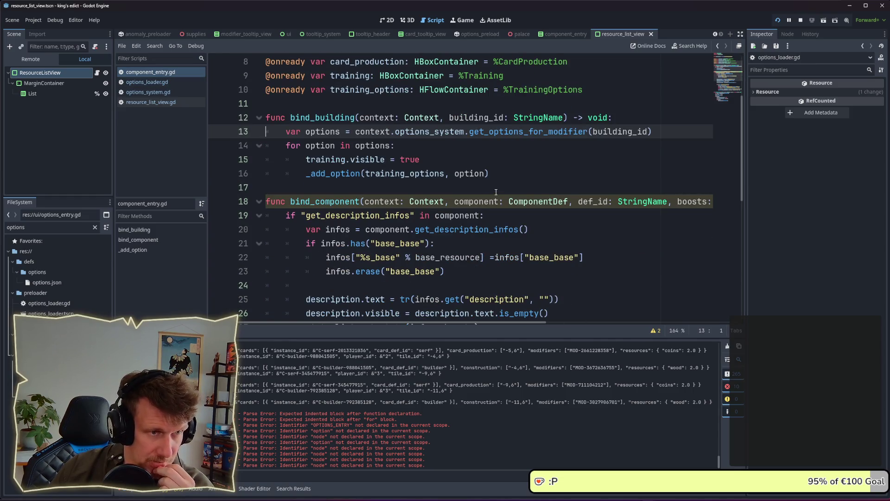
double_click(469, 173)
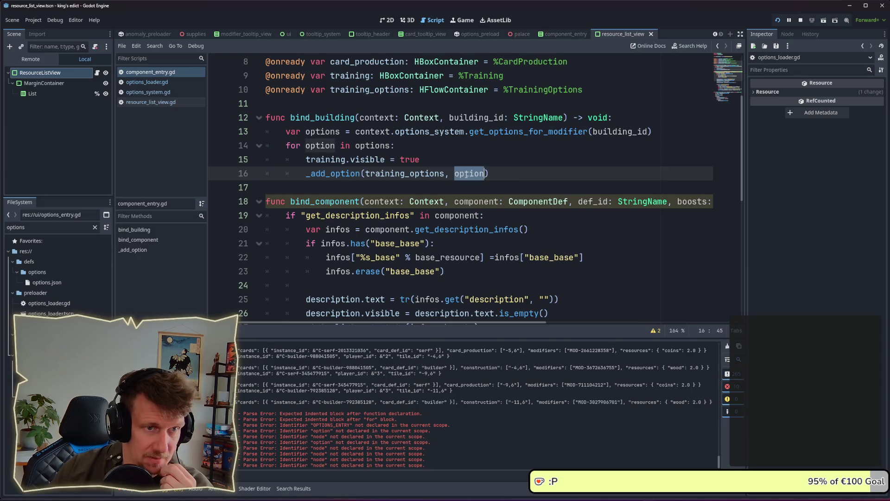
left_click(388, 145)
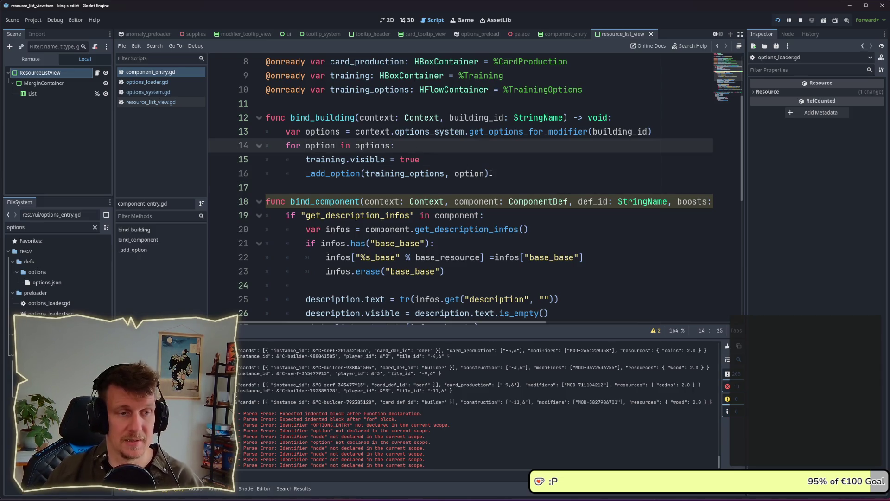
left_click(491, 174)
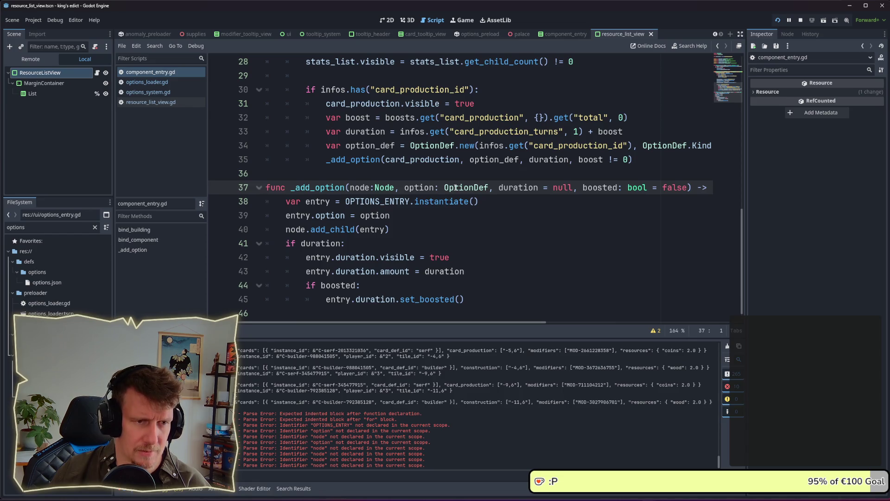
Follow get_options_for_modifier to the options dictionary and check its Array type
scroll(455, 187, "up", 8)
scroll(455, 187, "down", 8)
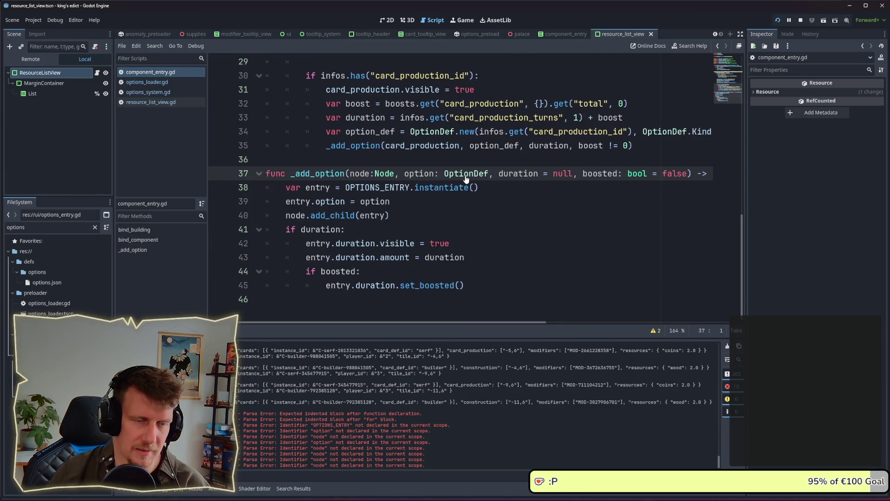
scroll(466, 178, "up", 8)
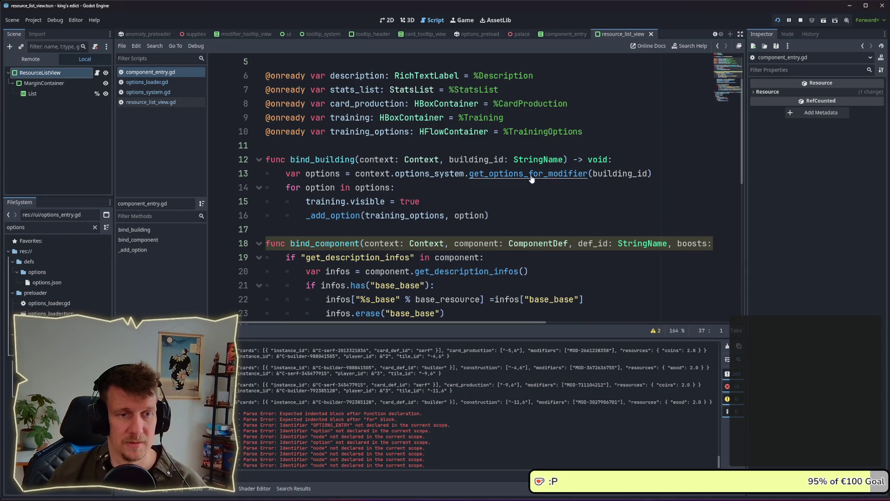
left_click(469, 176, "ctrl")
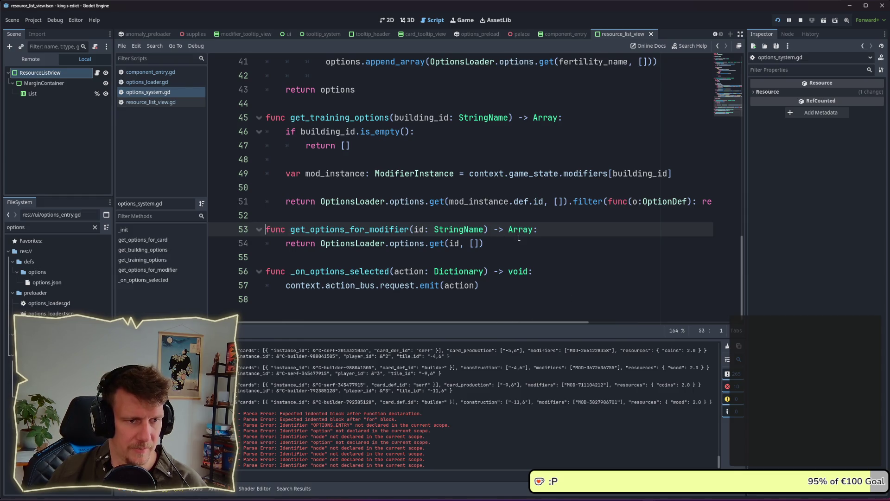
left_click(407, 249, "ctrl")
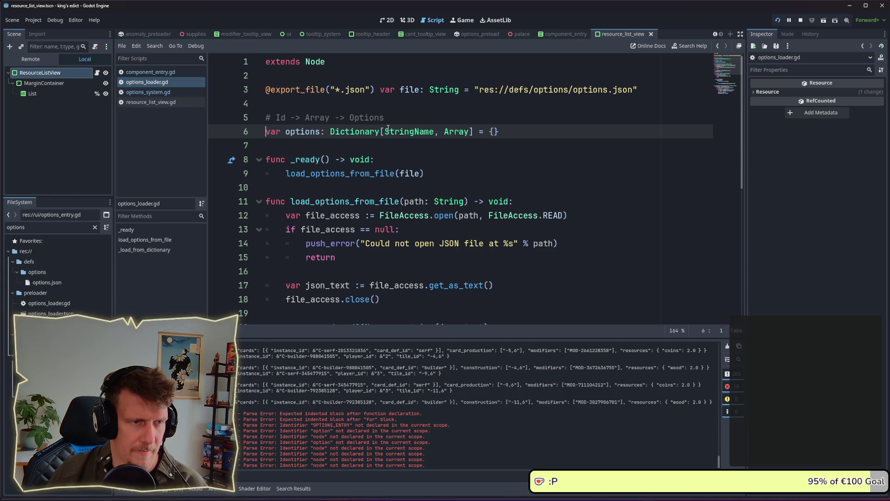
double_click(454, 133)
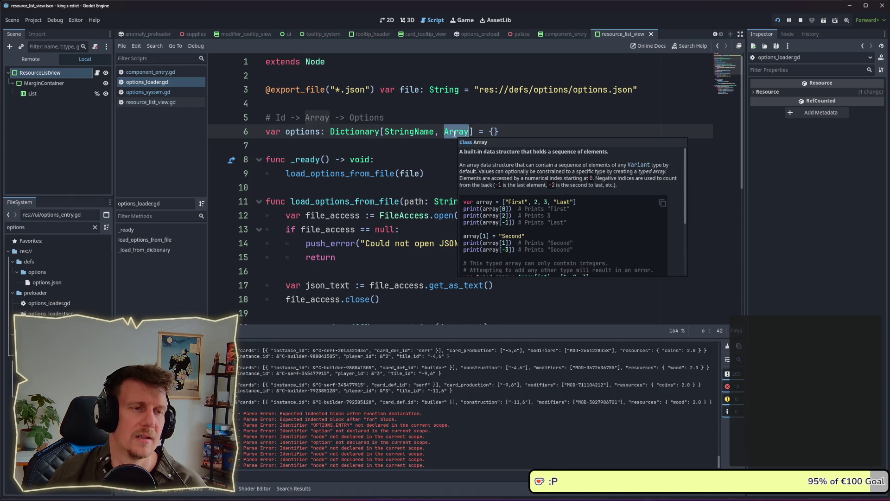
left_click(428, 147)
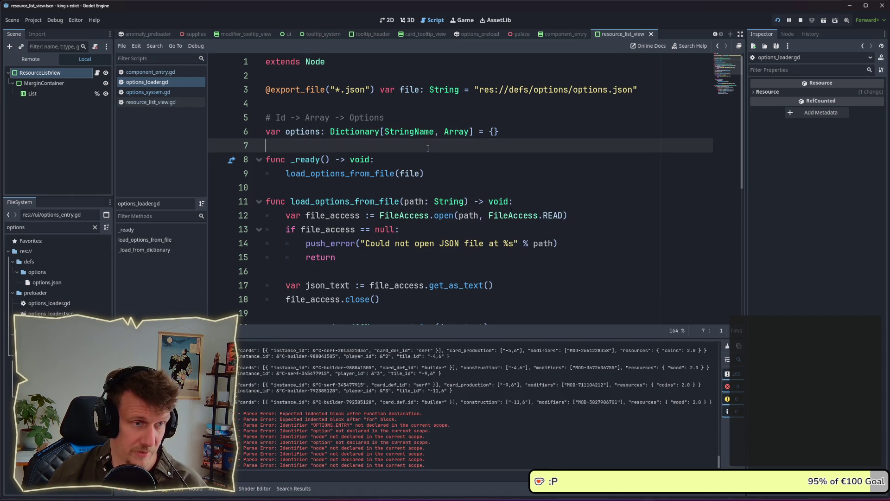
Close options_loader.gd, go back to component_entry.gd, and jump to _add_option's definition
key("ctrl+w")
left_click(157, 92)
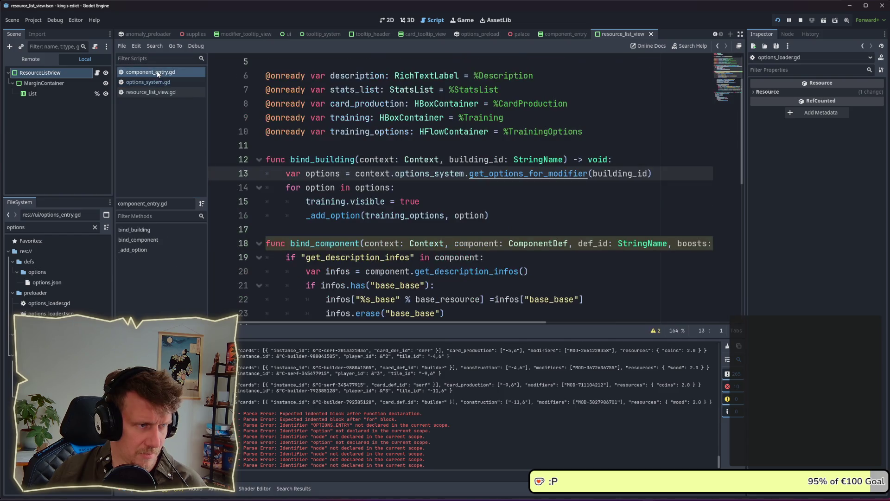
key("ctrl+shift+period")
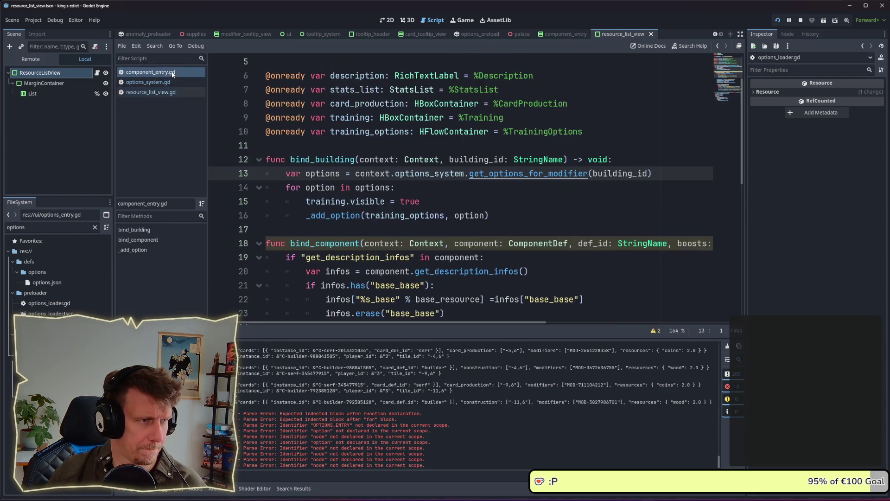
mouse_move(403, 168)
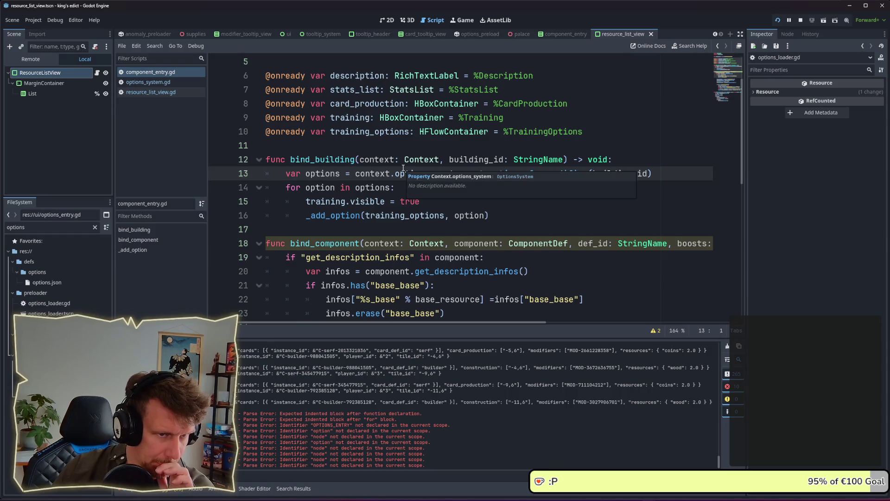
double_click(372, 187)
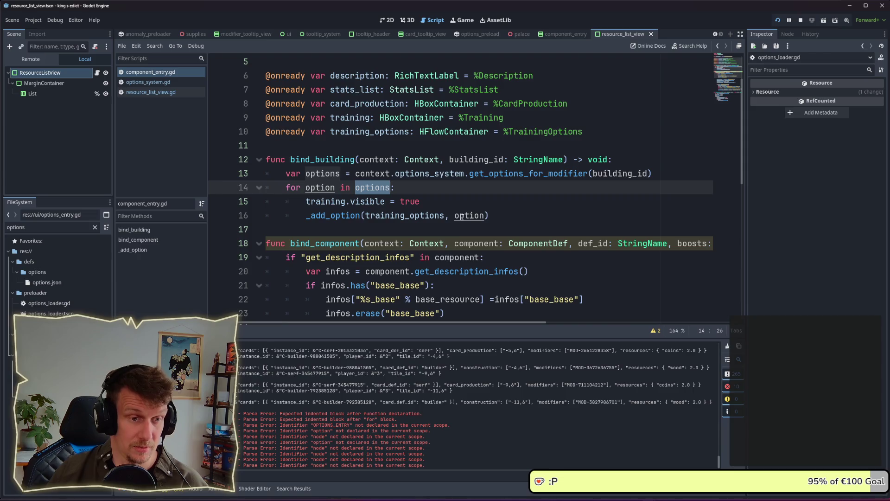
left_click(332, 215, "ctrl")
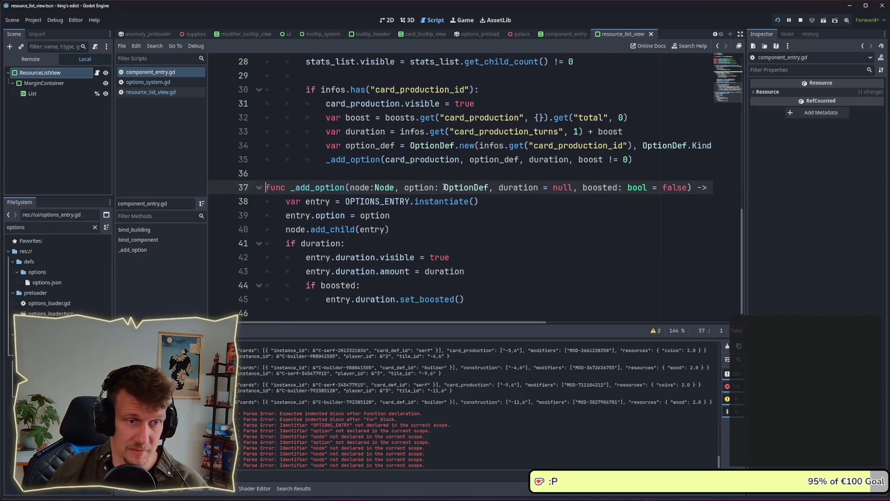
Set a breakpoint on line 38, relaunch the game, join the multiplayer match, and hover a tile's info icon
left_click(227, 203)
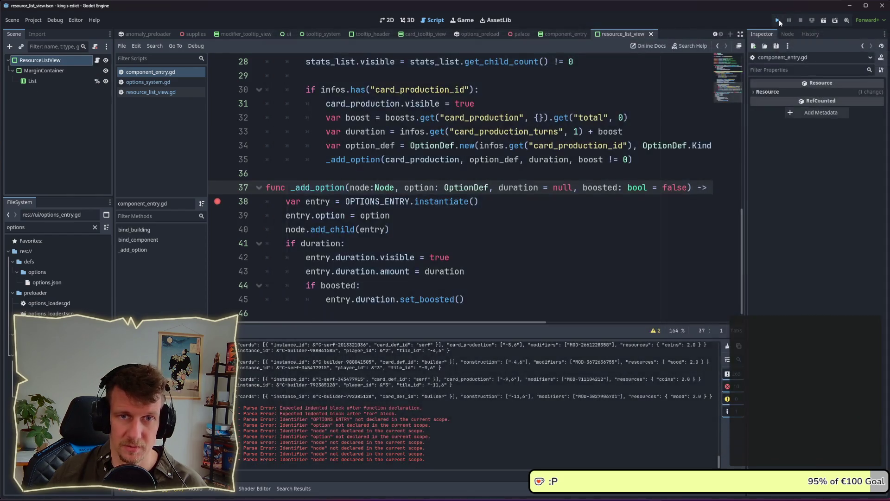
left_click(779, 20)
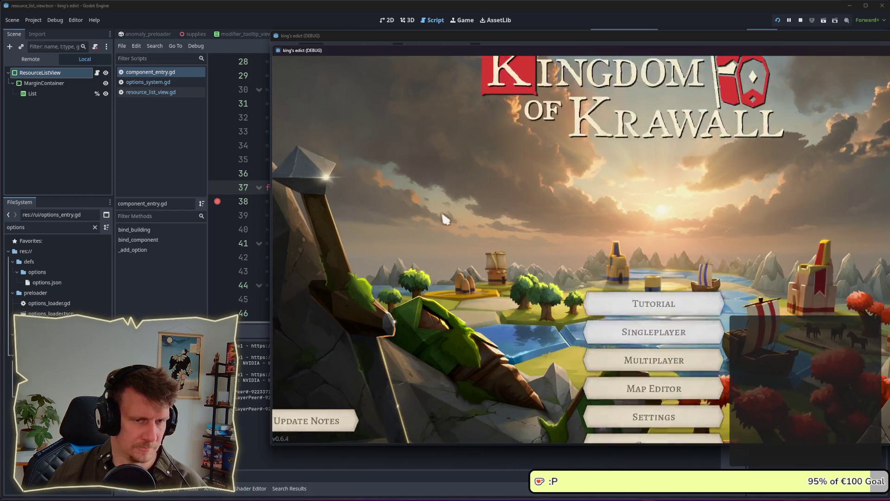
left_click(677, 290)
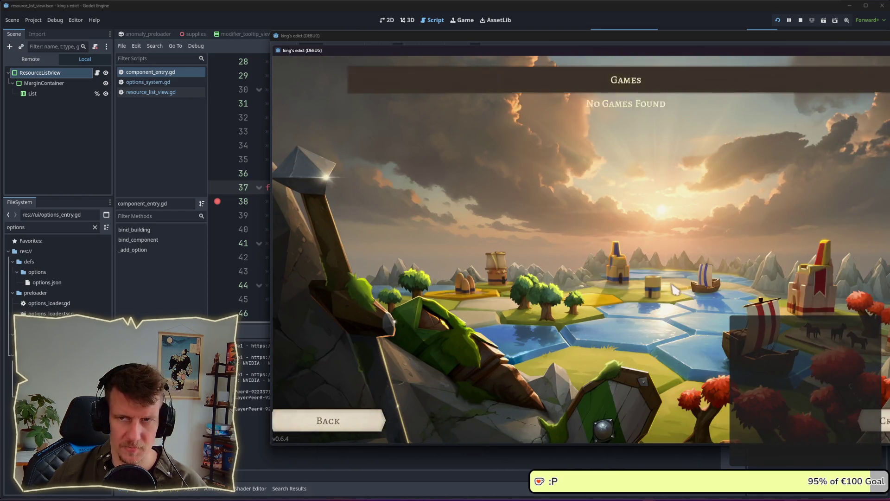
left_click(804, 112)
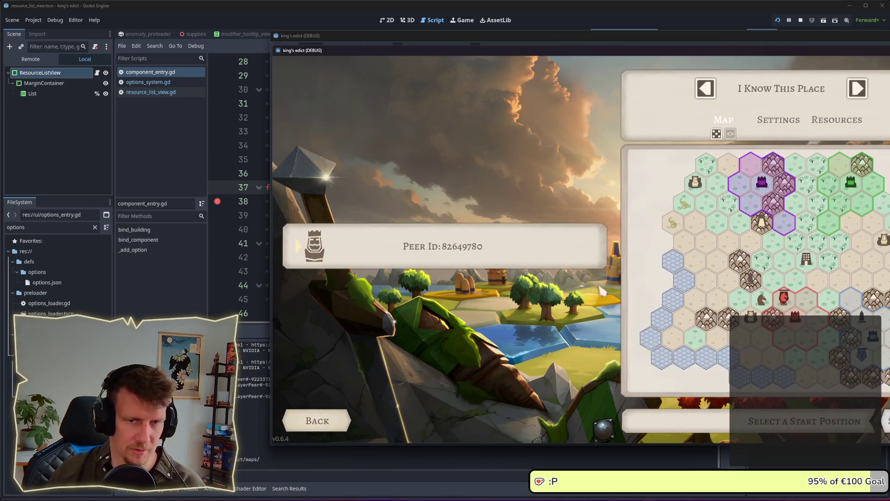
left_click(804, 420)
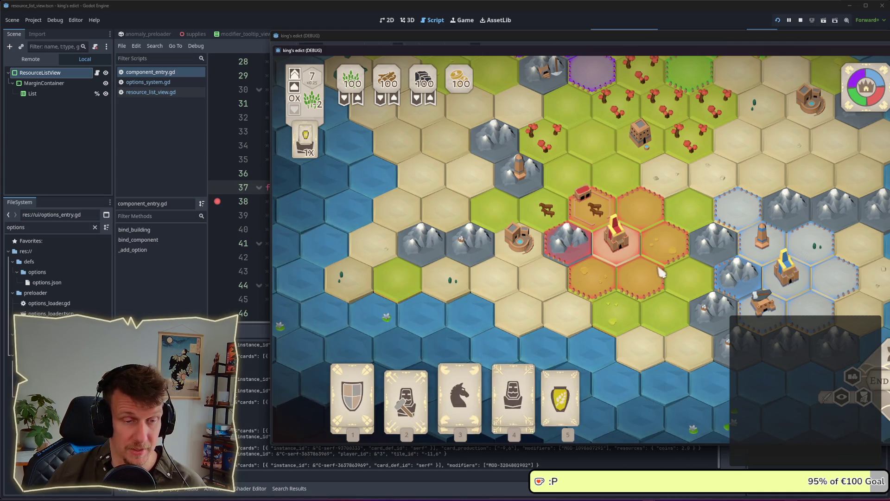
mouse_move(621, 209)
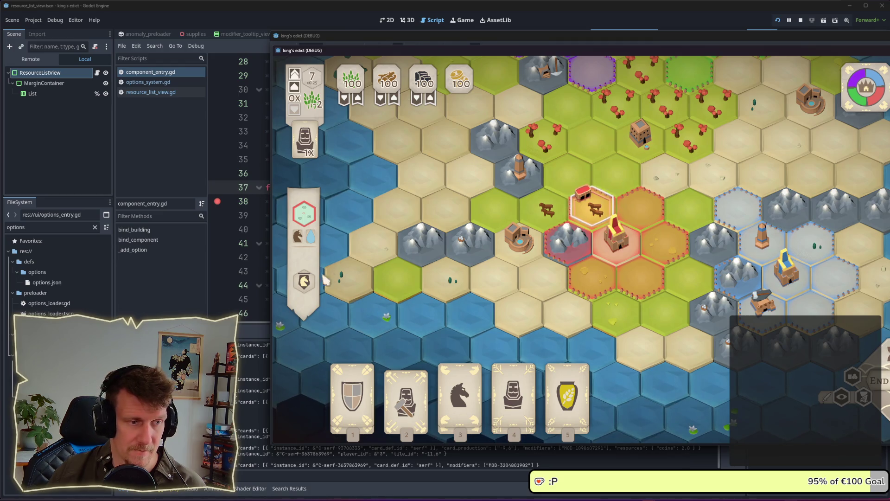
mouse_move(308, 281)
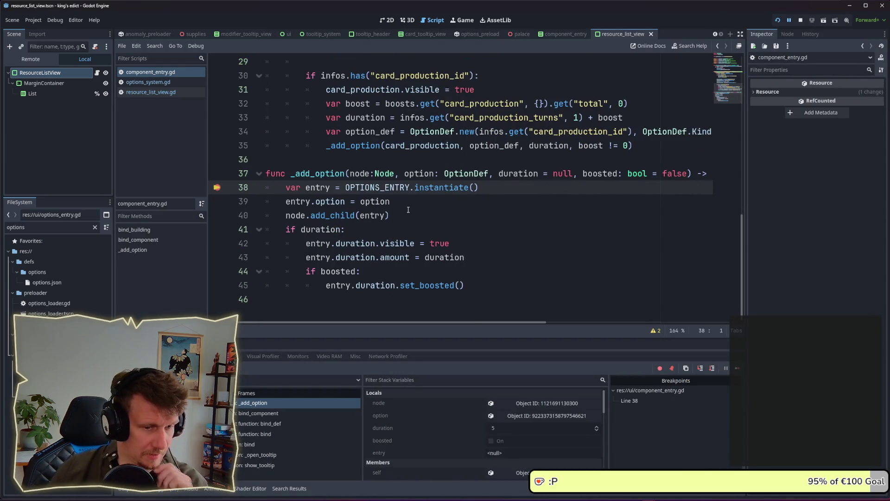
Inspect the option OptionDef resource and the calling bind_component stack frame
left_click(542, 419)
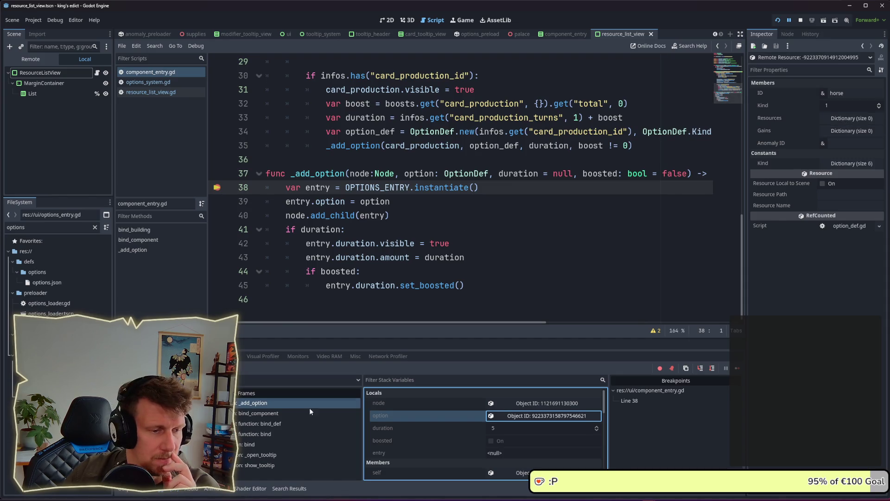
left_click(265, 414)
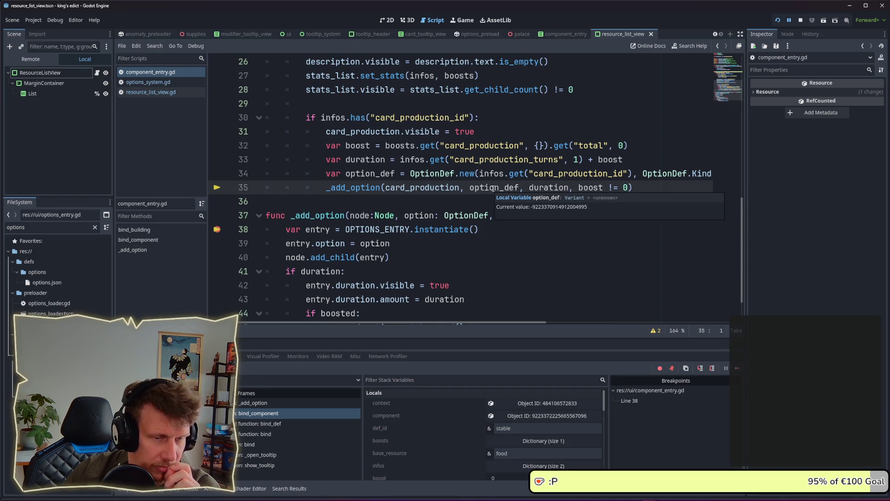
scroll(493, 188, "up", 1)
scroll(495, 233, "up", 3)
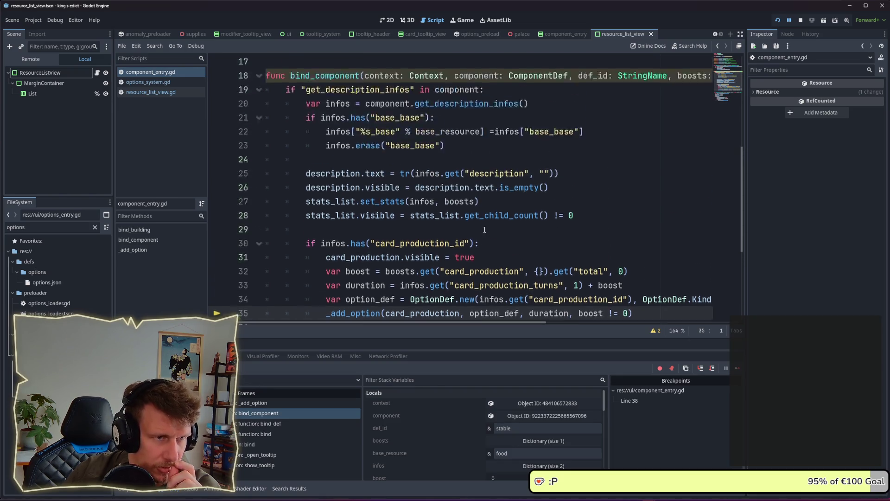
scroll(446, 279, "down", 4)
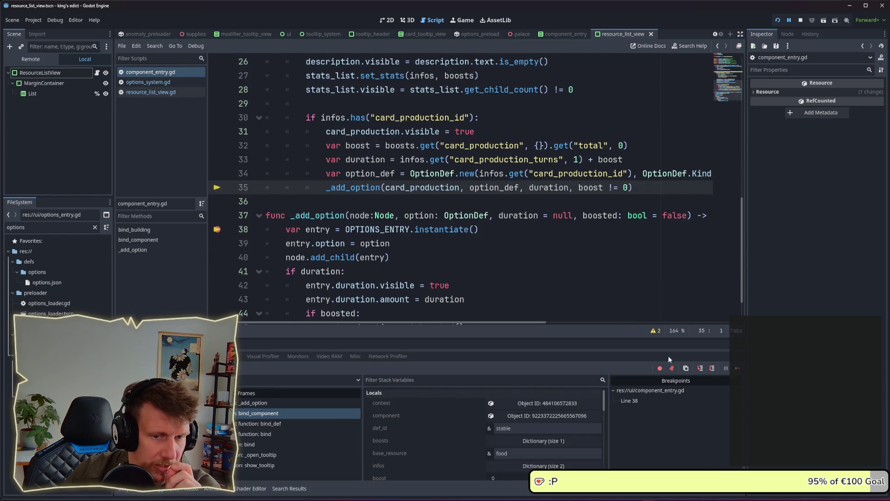
Resume to the _add_option breakpoint, recheck the option's members, and view the bind_building frame
left_click(736, 369)
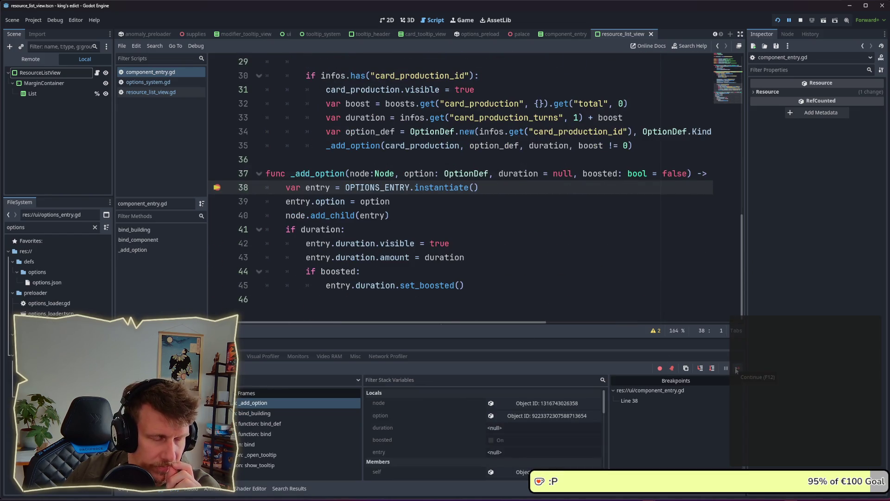
left_click(269, 413)
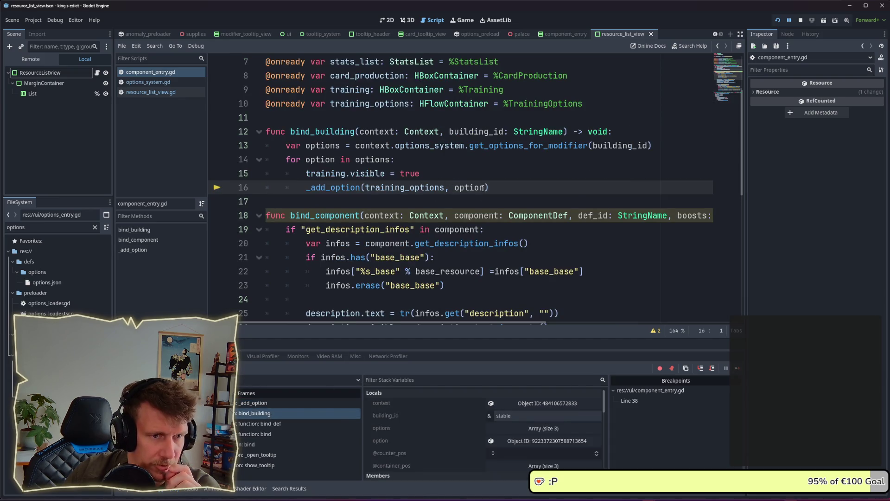
left_click(253, 402)
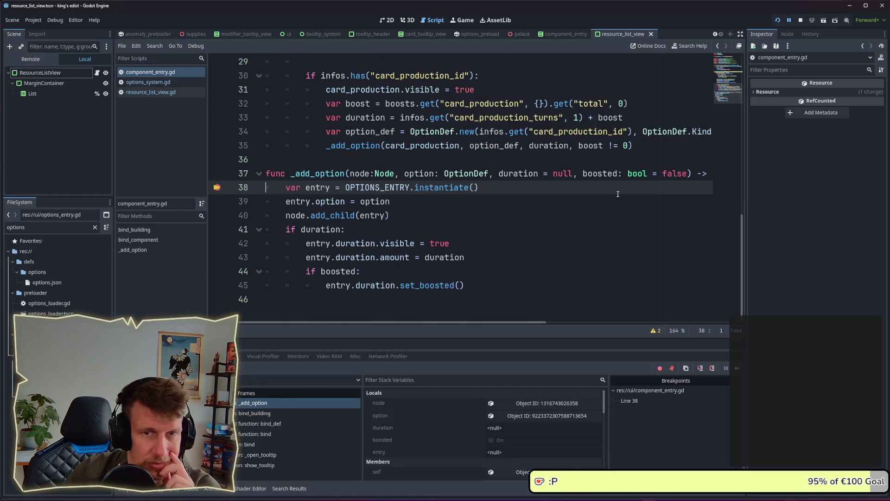
left_click(540, 417)
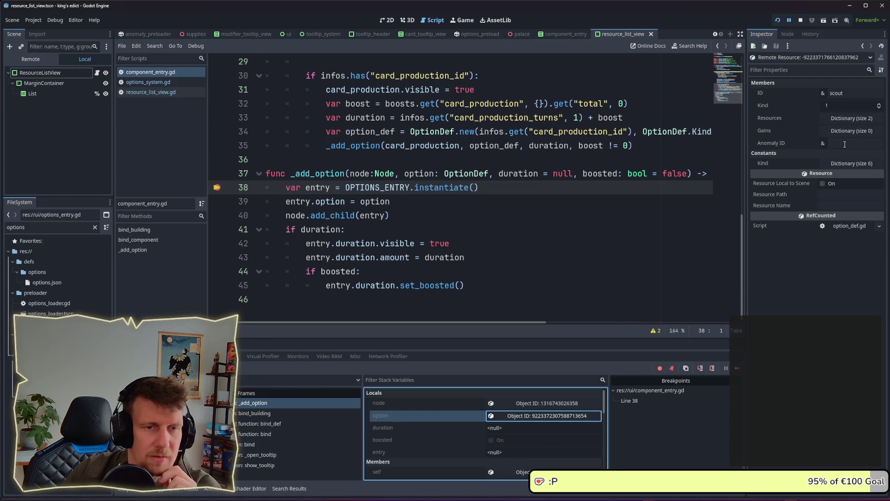
left_click(304, 413)
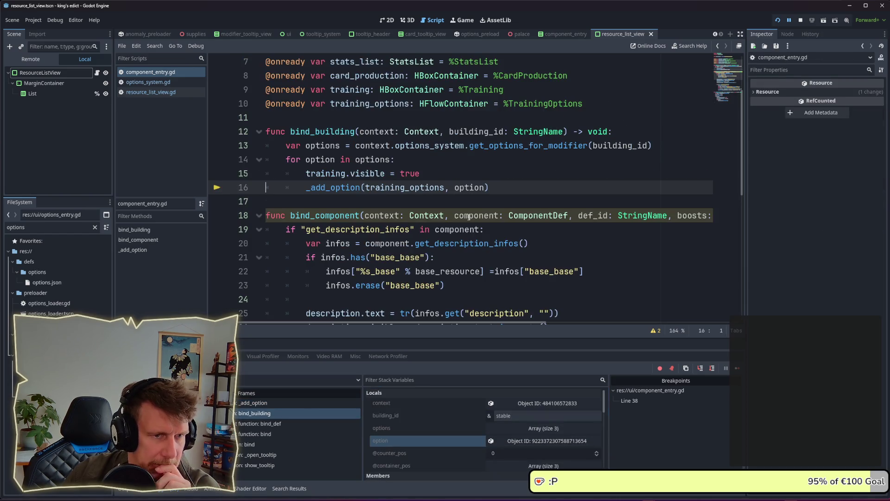
Jump to the get_options_for_modifier definition, then to where OptionsLoader.options is declared
mouse_move(541, 146)
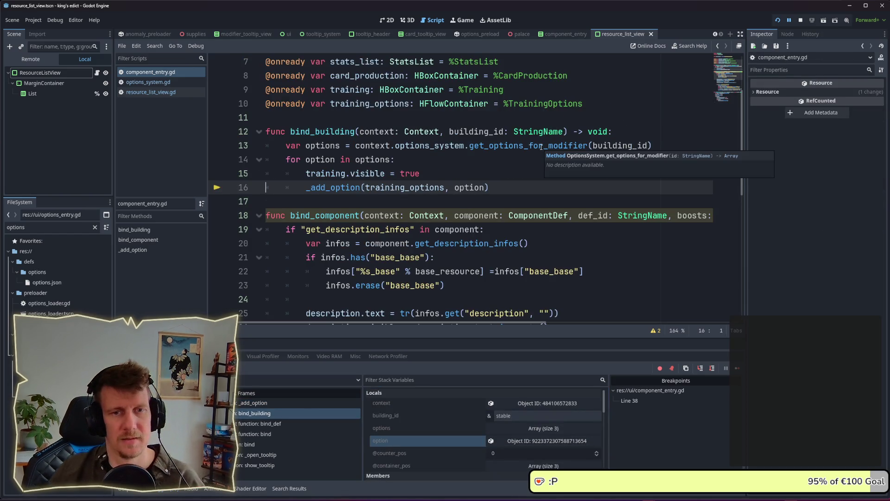
left_click(540, 146, "ctrl")
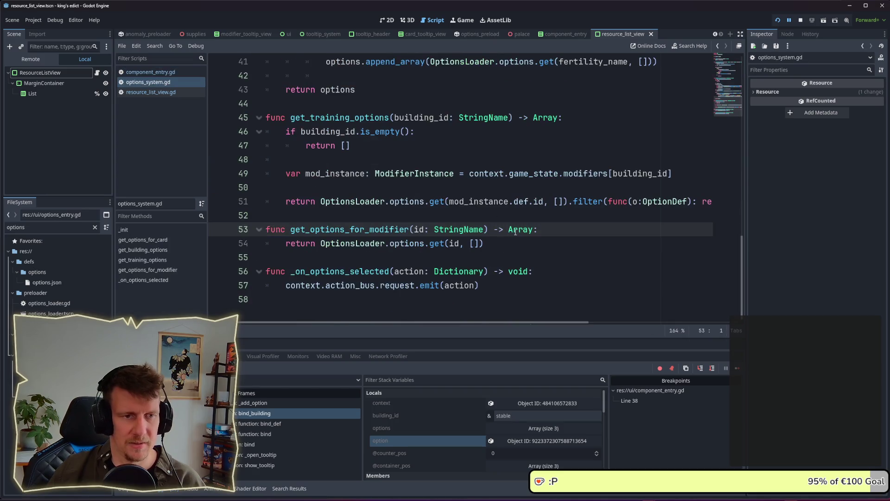
mouse_move(519, 230)
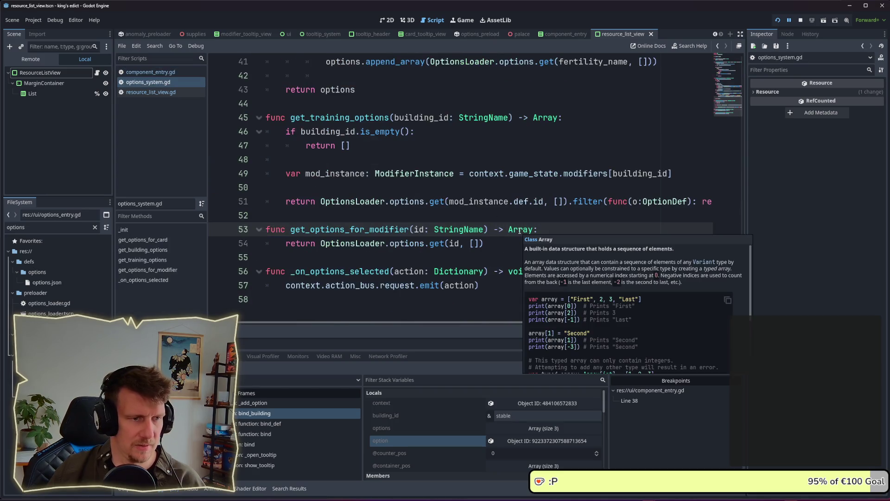
left_click(408, 244, "ctrl")
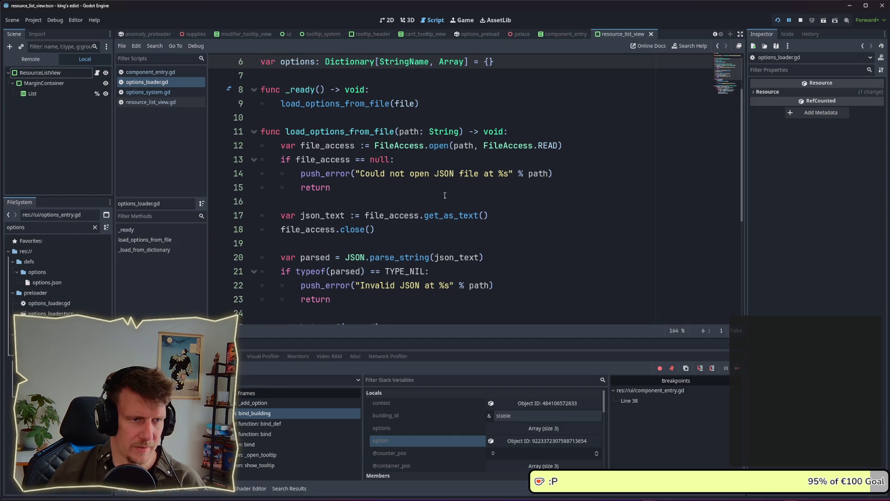
Inspect the from_dict(option_dict) call on line 35 and follow OptionDef into option_def.gd
scroll(441, 186, "down", 4)
scroll(441, 187, "down", 1)
scroll(441, 186, "up", 1)
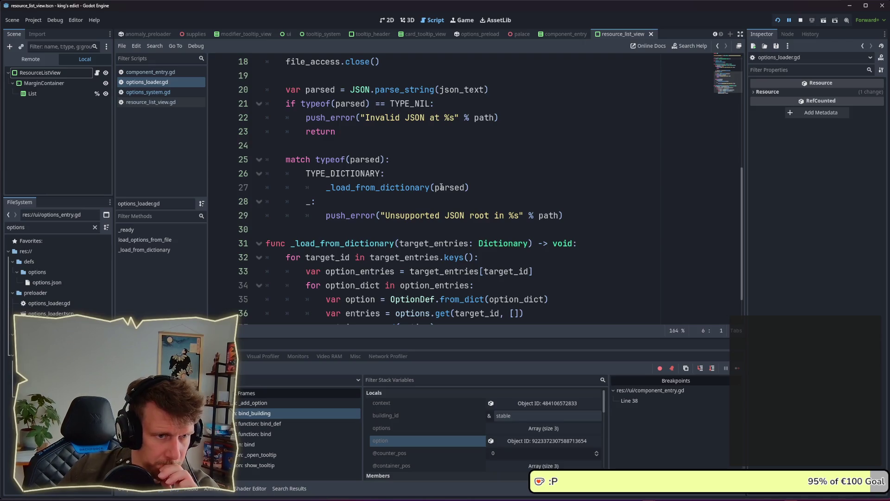
scroll(499, 260, "down", 1)
double_click(504, 257)
mouse_move(485, 257)
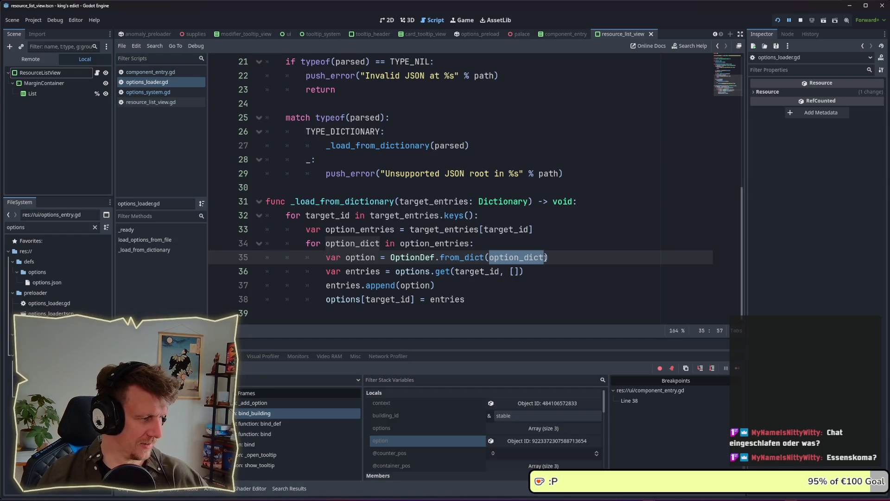
left_click(511, 250)
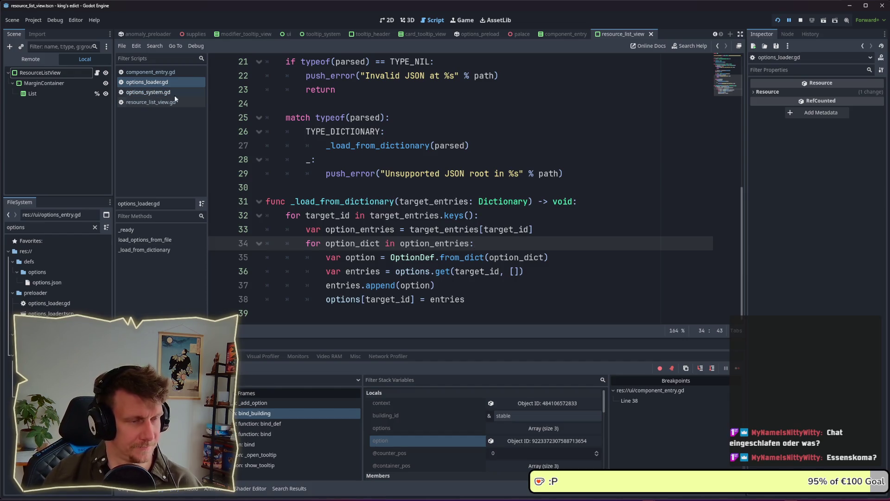
double_click(515, 258)
left_click_drag(515, 258, 439, 258)
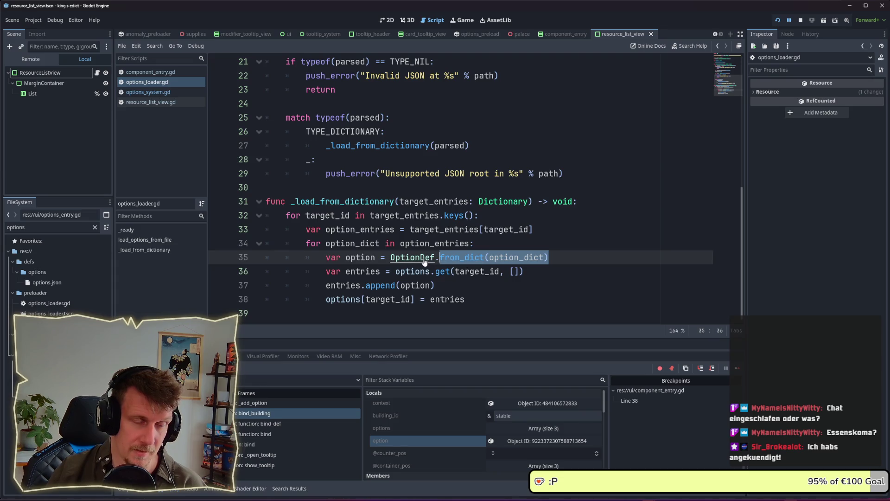
left_click(424, 258, "ctrl")
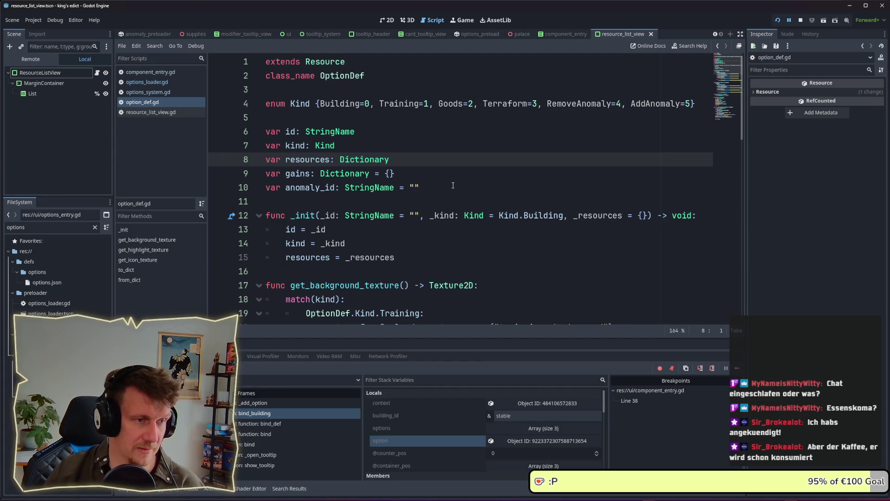
Declare a new field 'var cards: Dictionary' below the resources field
left_click(410, 159)
left_click_drag(267, 161, 395, 160)
left_click(395, 160)
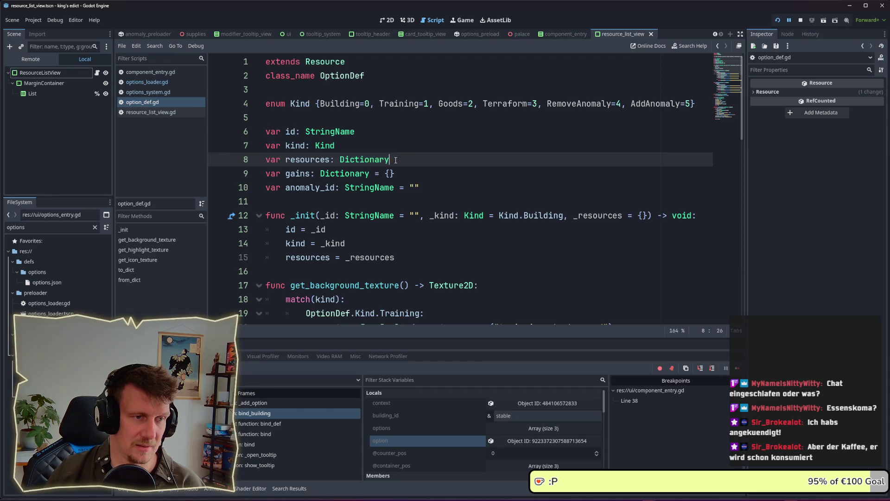
key("Return")
type("var car")
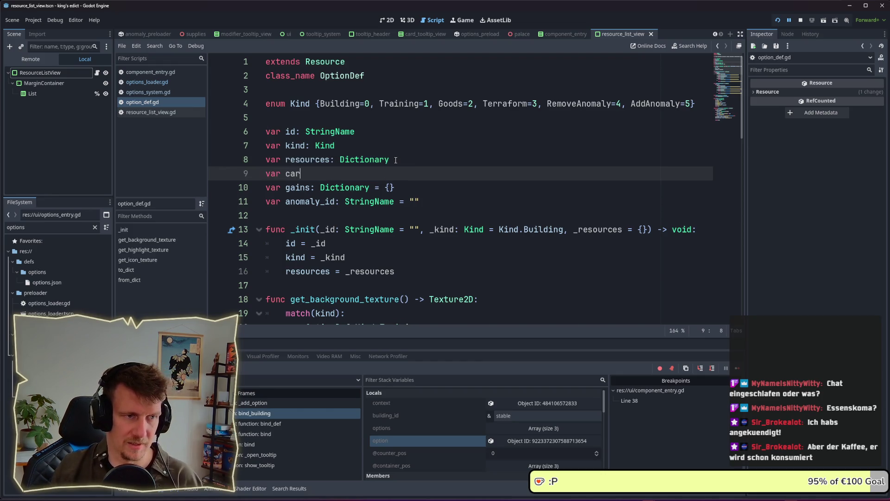
type("ds: Di")
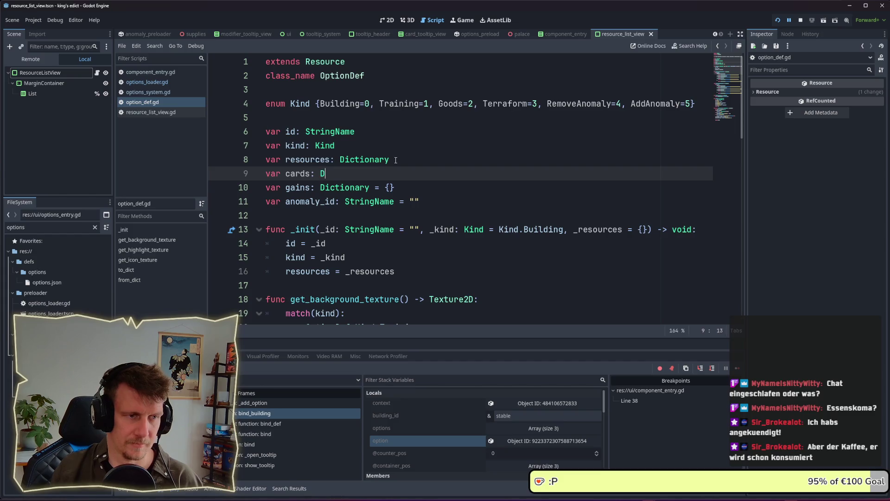
key("Return")
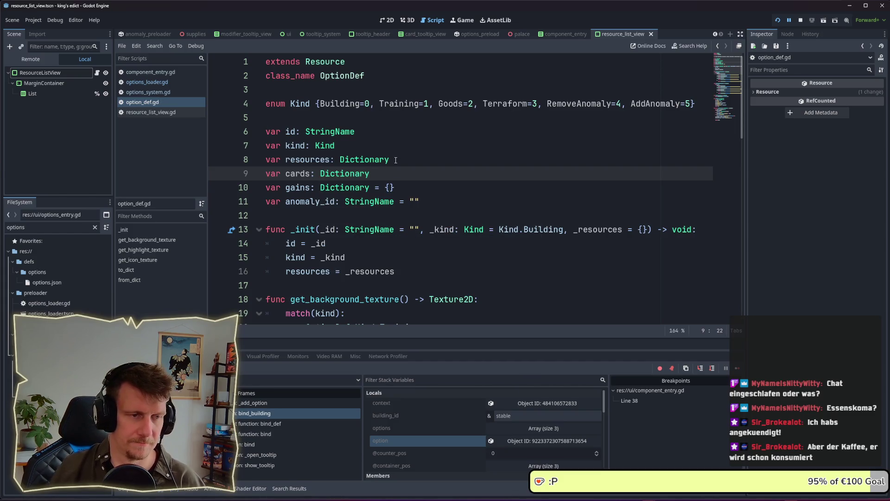
Duplicate the resources line in to_dict and change it to store data["cards"] = cards
scroll(396, 176, "down", 5)
scroll(556, 197, "down", 10)
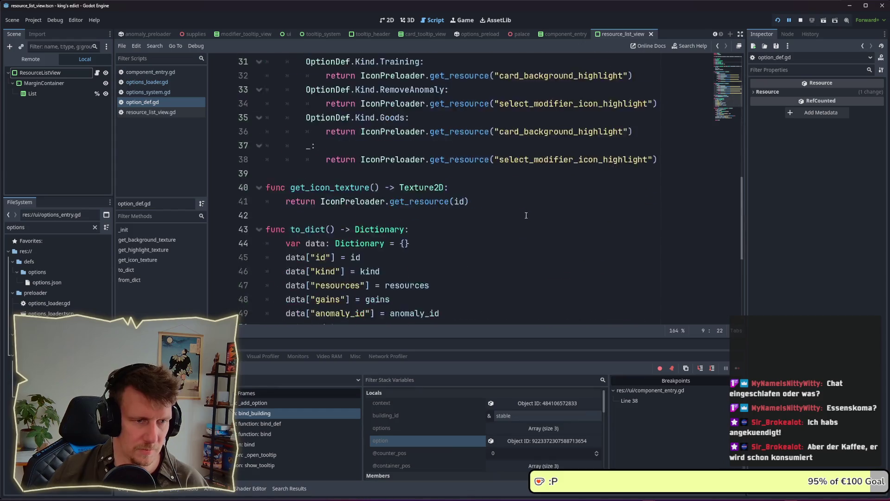
scroll(399, 166, "up", 3)
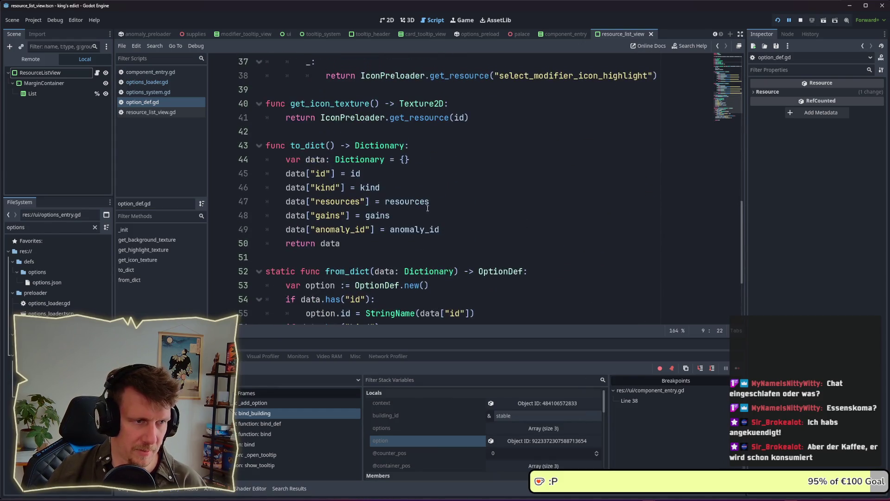
left_click(487, 228)
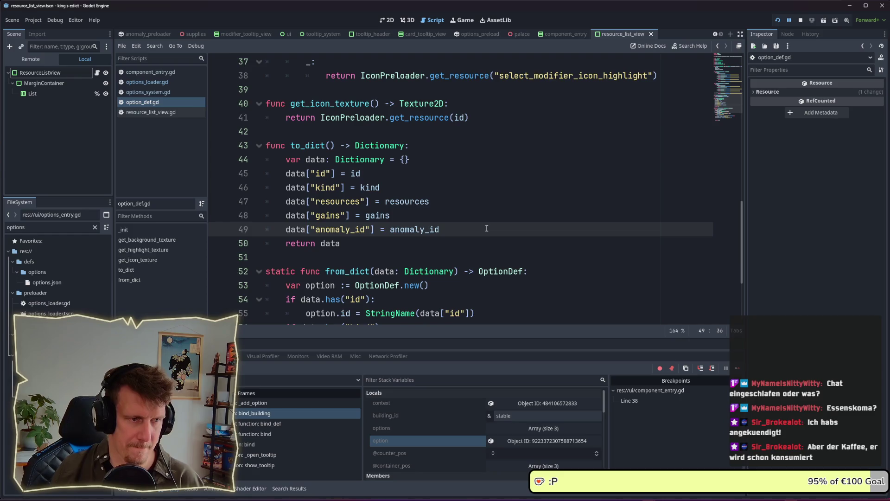
key("Up")
key("Up")
key("ctrl+shift+d")
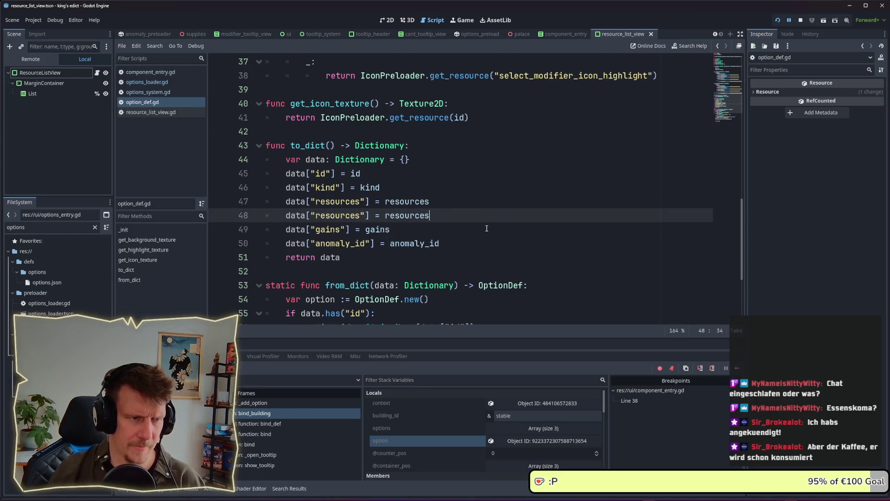
double_click(337, 215)
type("car")
type("ds")
double_click(377, 215)
type("cards")
scroll(457, 231, "down", 3)
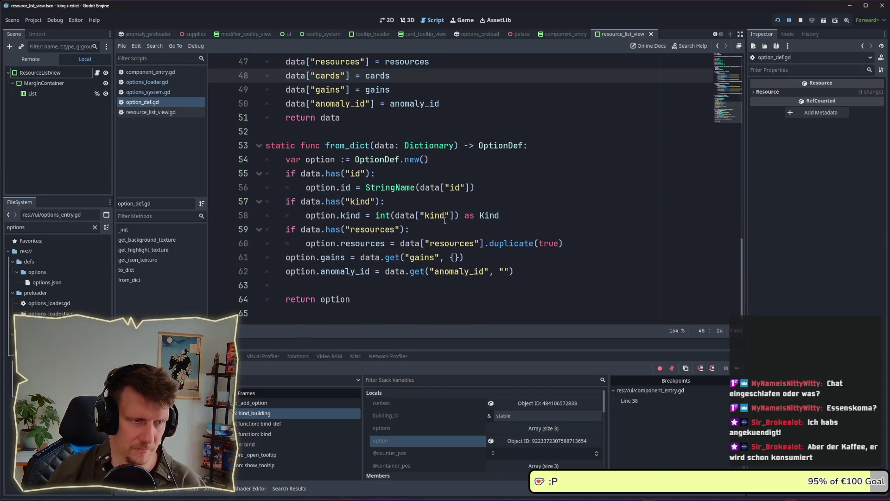
Copy from_dict's resources check and assignment as a new cards branch, and save
left_click(467, 202)
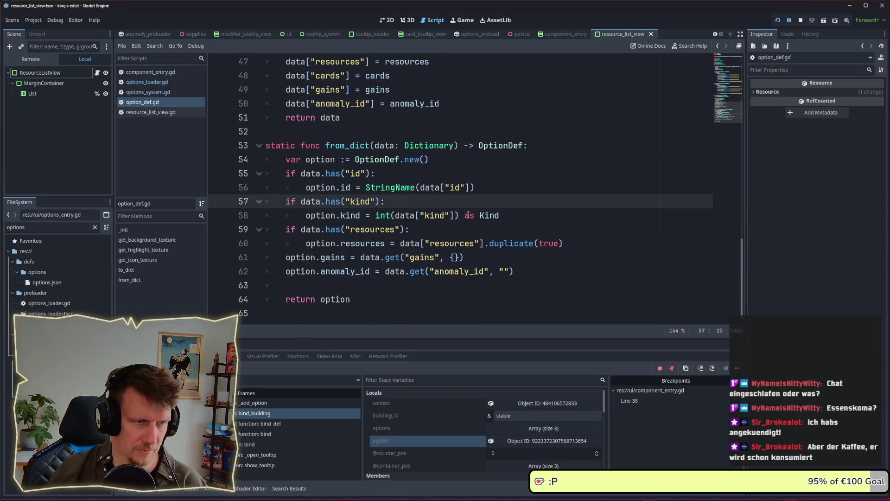
left_click_drag(573, 245, 217, 229)
key("ctrl+c")
left_click(575, 243)
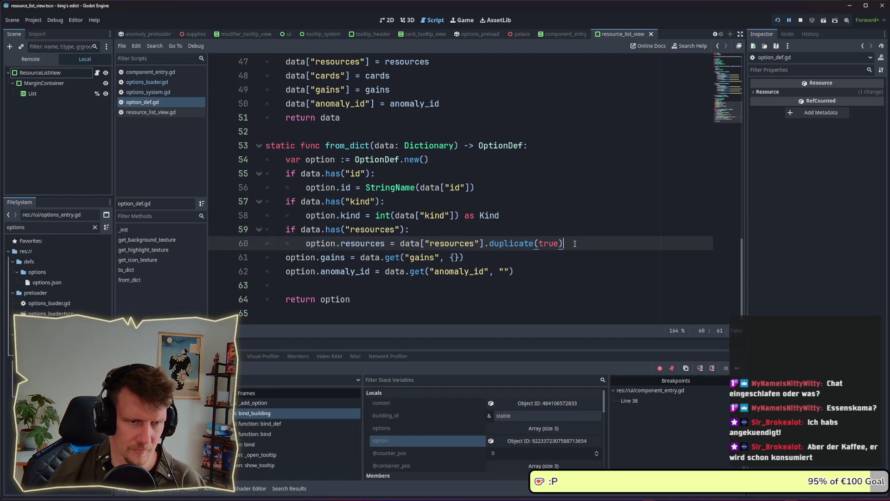
key("Return")
key("BackSpace")
key("BackSpace")
key("ctrl+v")
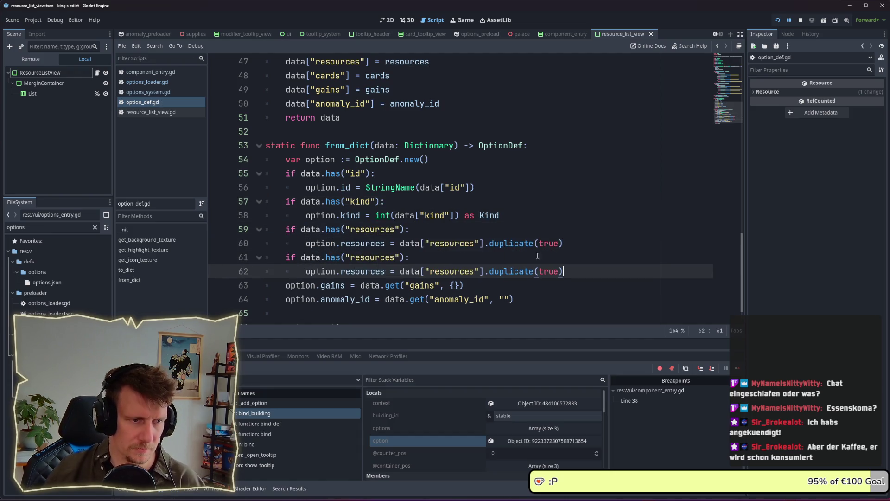
double_click(364, 258)
type("cards")
double_click(374, 258)
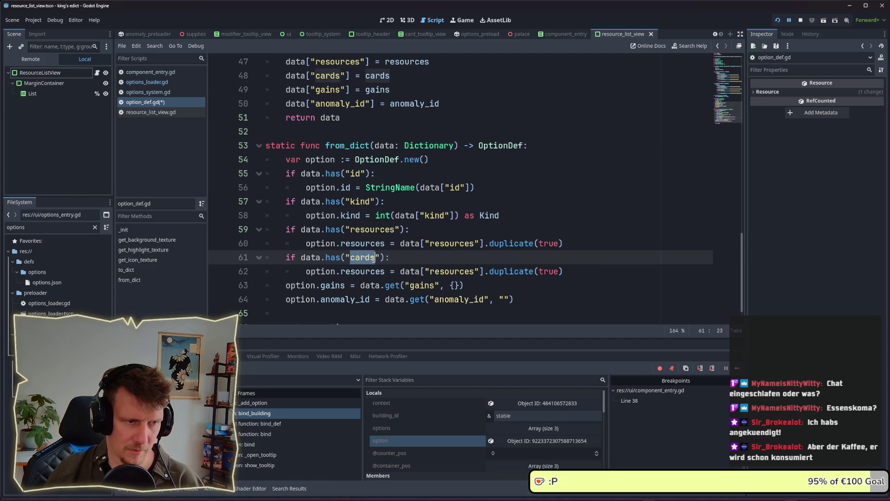
key("ctrl+c")
double_click(455, 271)
key("ctrl+v")
key("ctrl+s")
Change the cards assignment on line 62 to read data.get("cards", {}), and save
left_click(438, 258)
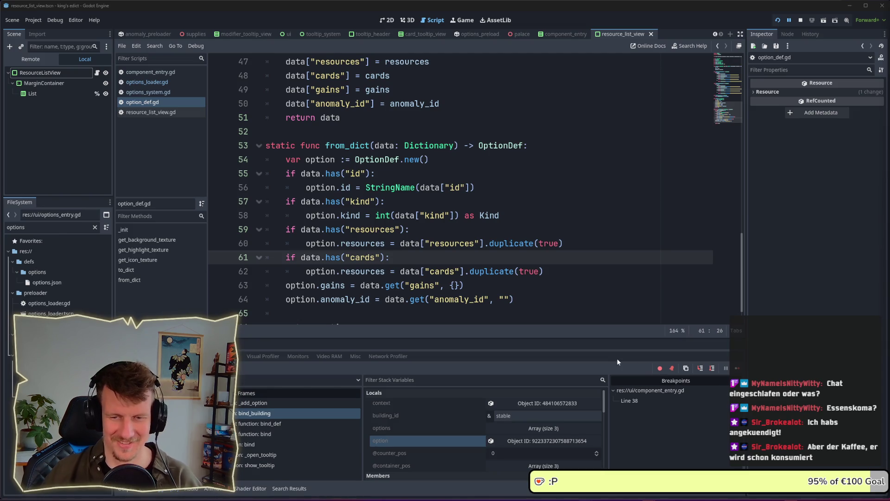
left_click(510, 261)
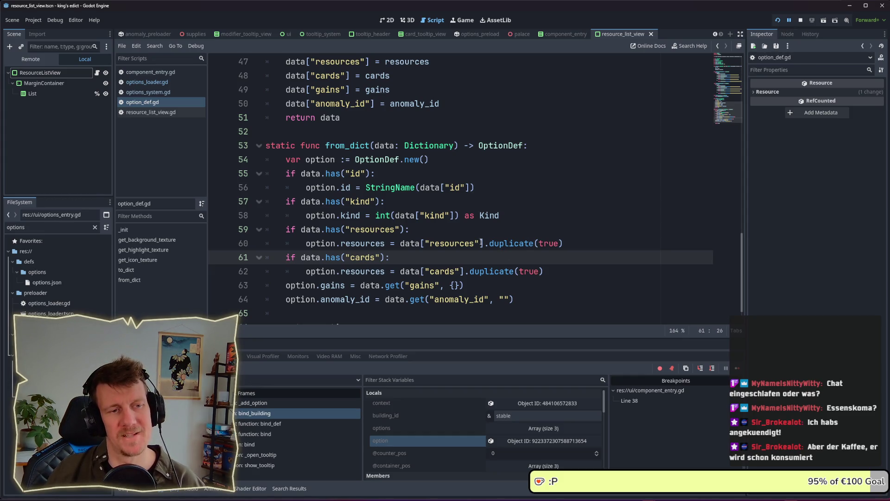
left_click(524, 272)
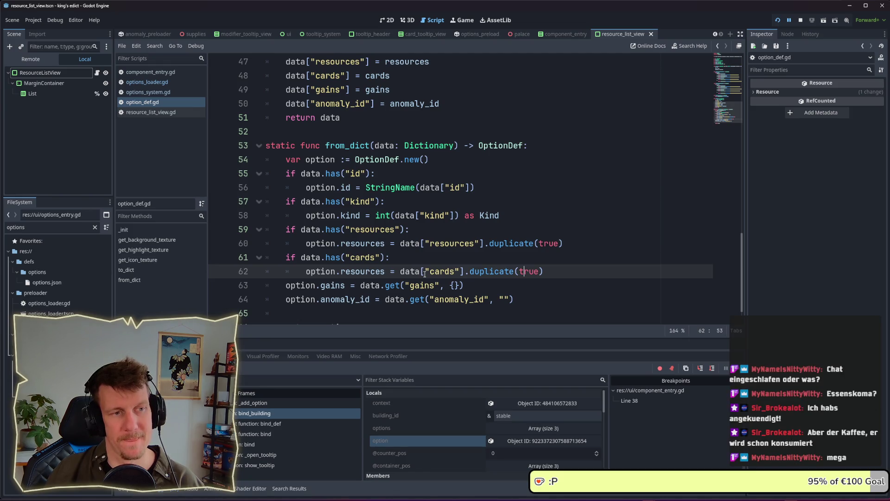
left_click(421, 271)
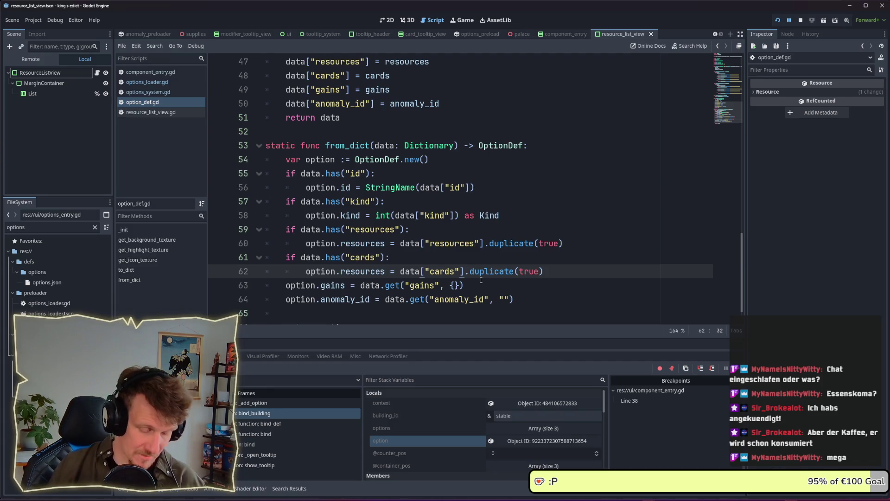
type(".get")
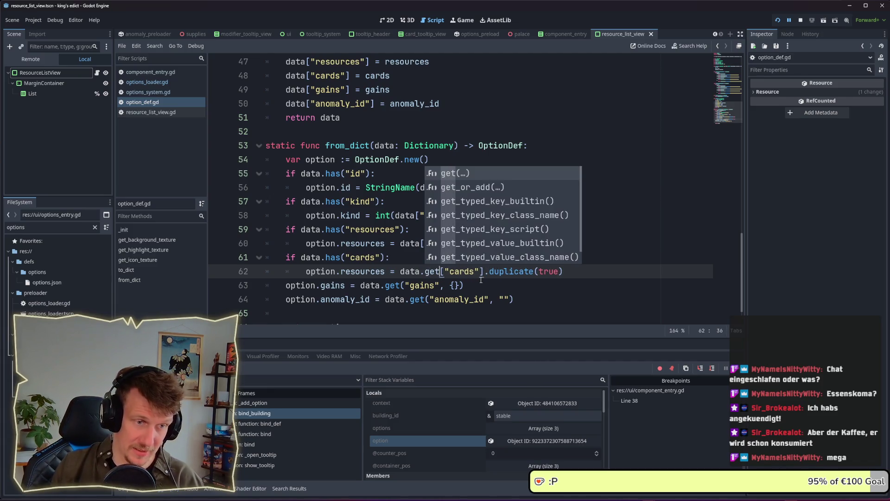
type("(")
key("Delete")
left_click(481, 278)
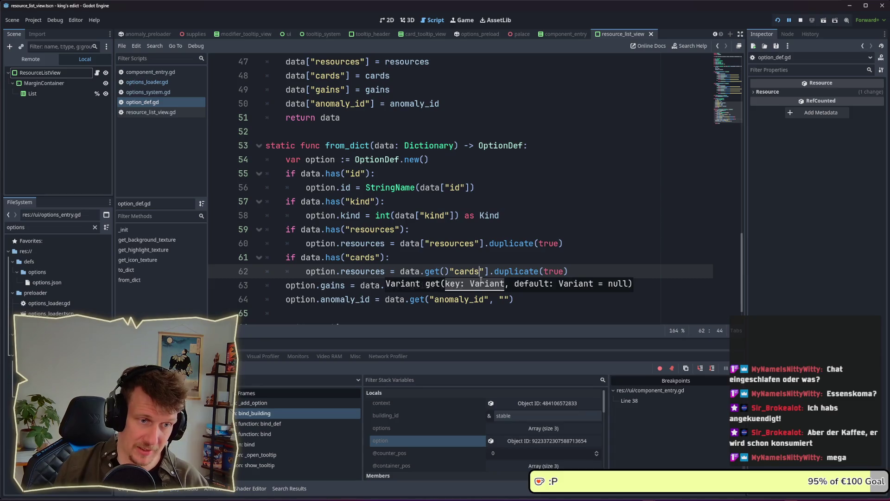
key("Left")
key("Left")
key("Left")
key("Delete")
left_click(481, 278)
key("Left")
key("BackSpace")
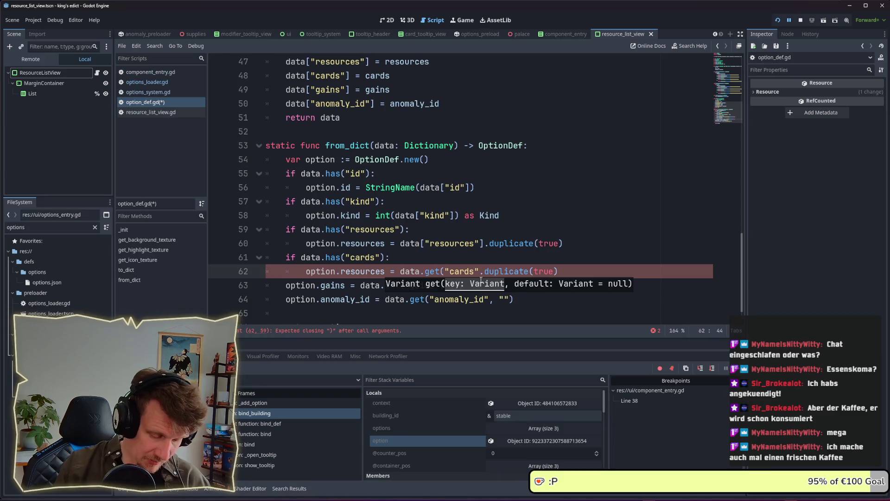
type(")")
type(", {")
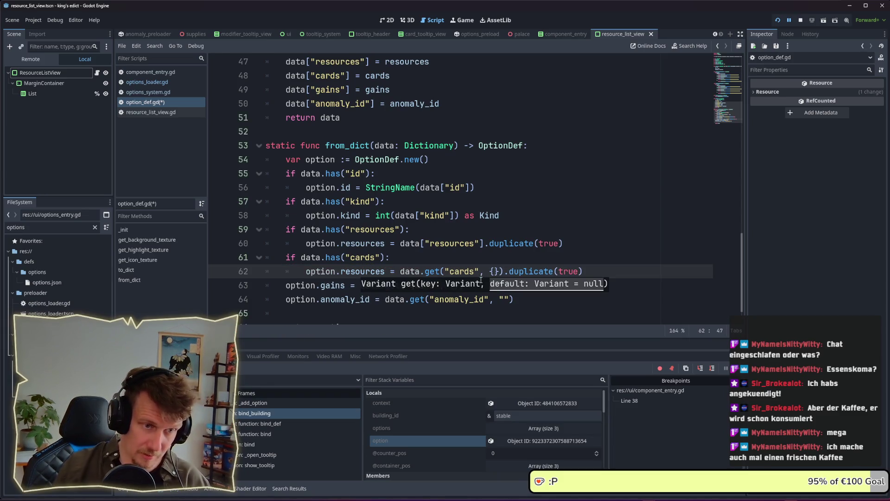
key("ctrl+s")
Change the resources assignment to data.get("resources", {}), save, and stop the running game
key("Up")
key("Up")
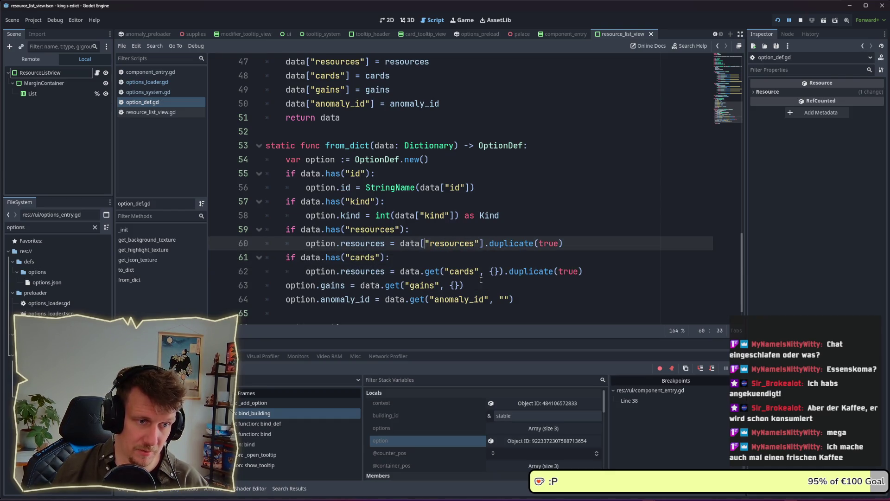
type(".get(")
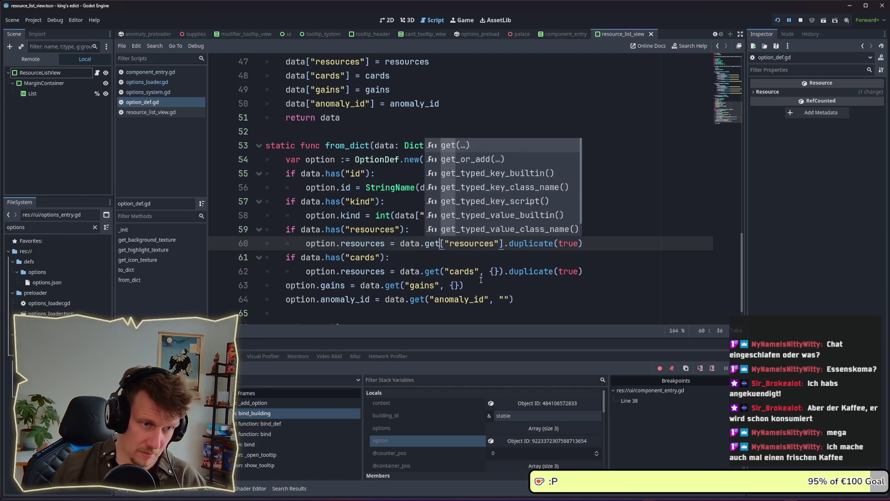
key("Delete")
key("Delete")
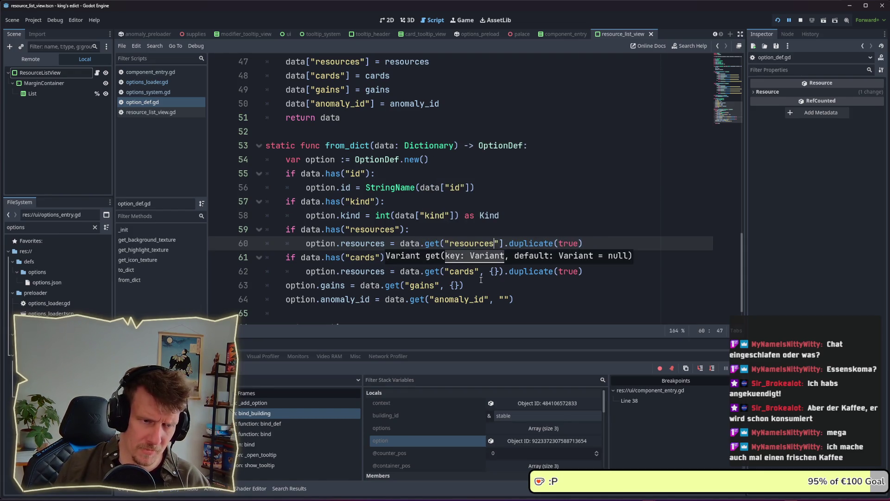
key("Left")
key("Left")
key("Left")
key("BackSpace")
type(", [")
key("BackSpace")
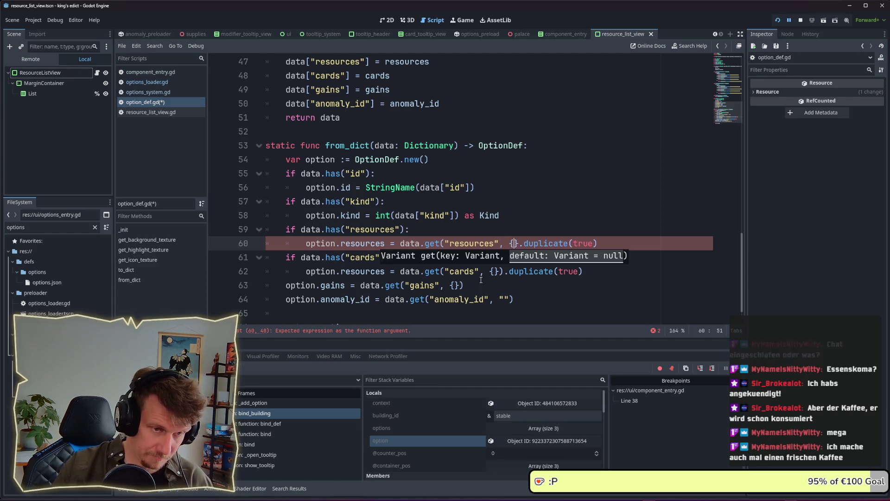
type("{}")
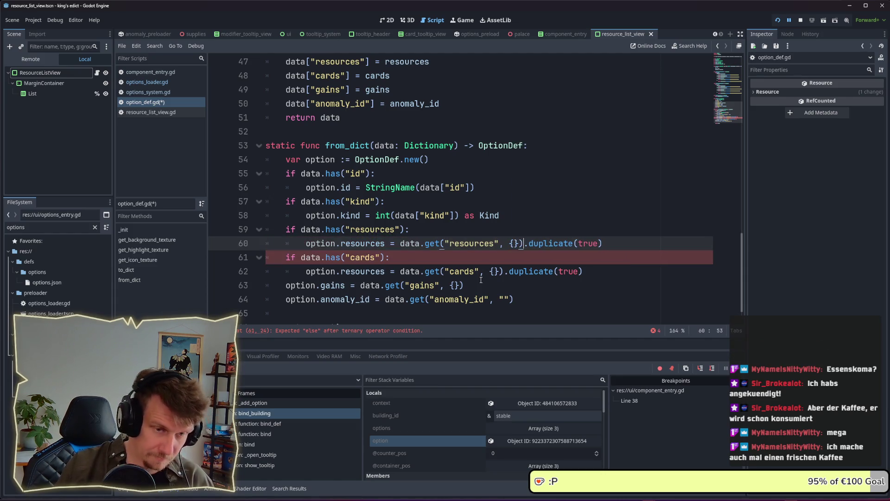
type(")")
key("ctrl+s")
left_click(502, 260)
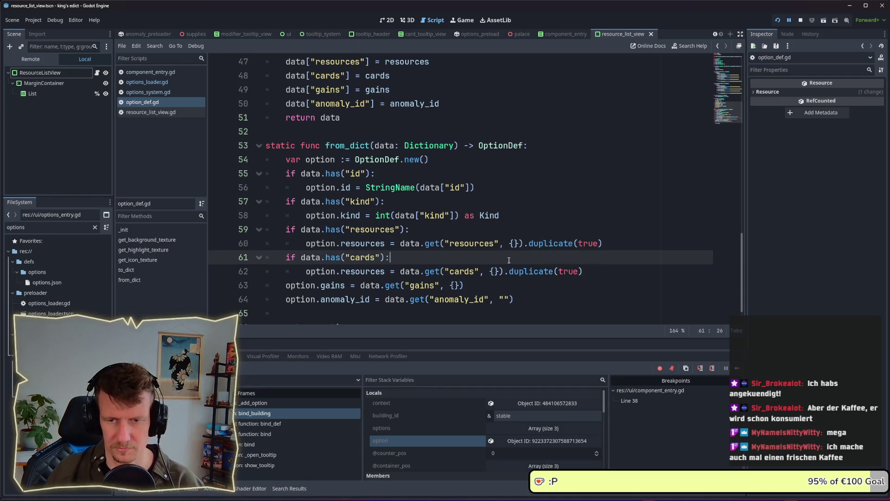
left_click(505, 216)
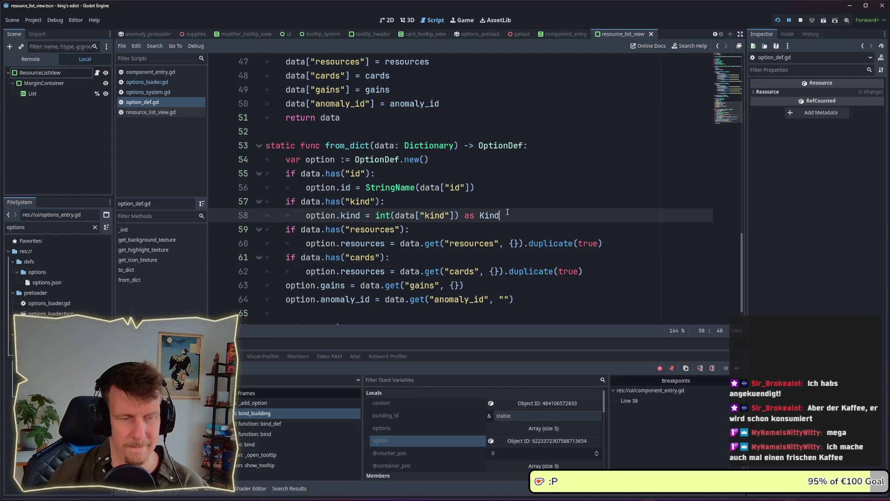
left_click(800, 20)
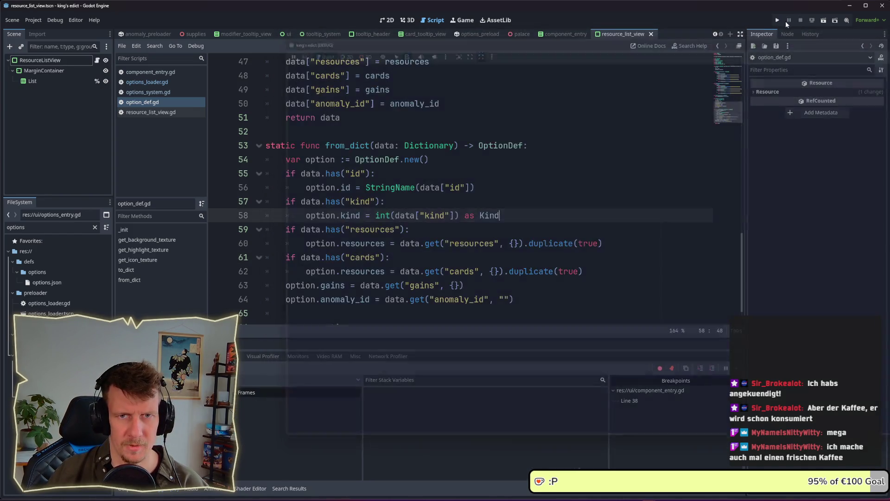
Relaunch the game and start a Multiplayer match until the component_entry.gd line 38 breakpoint hits
left_click(776, 21)
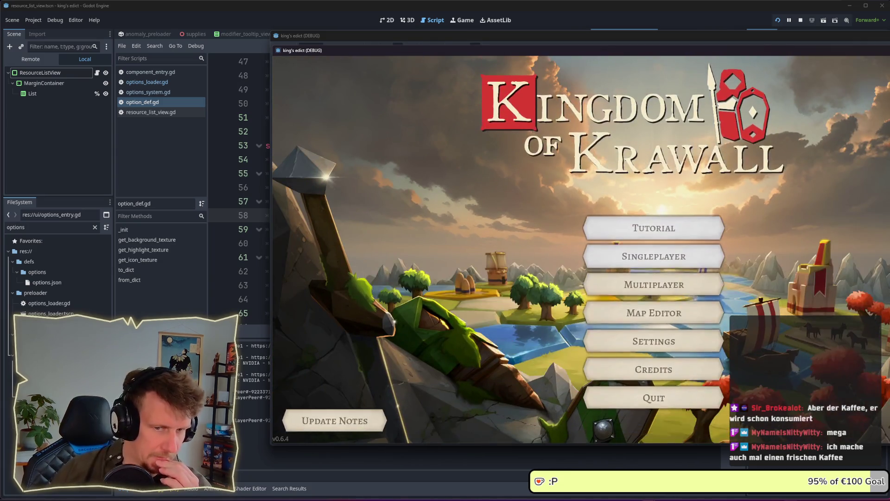
left_click(674, 290)
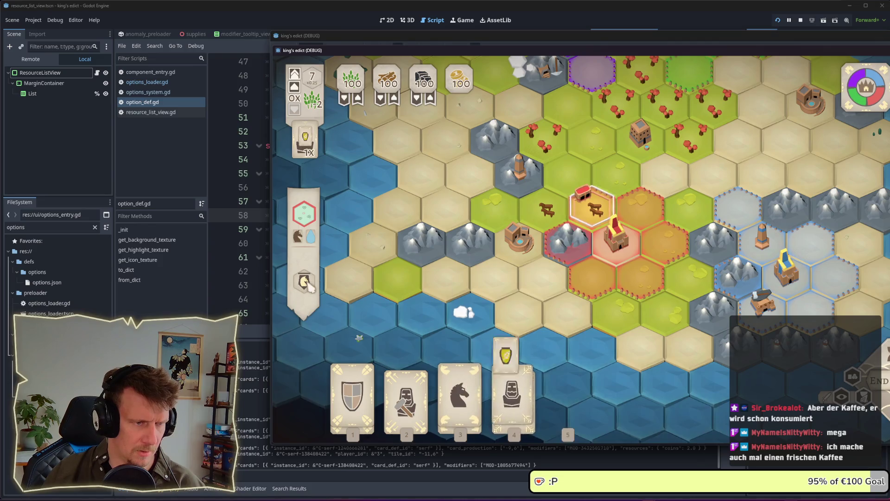
mouse_move(307, 281)
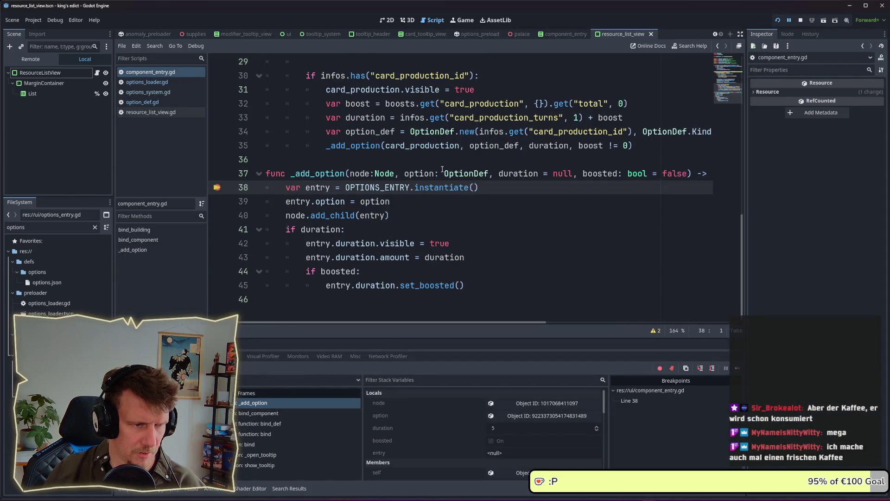
Check the bind_component and bind_building frames, then inspect _add_option's option variable
left_click(269, 413)
key("F12")
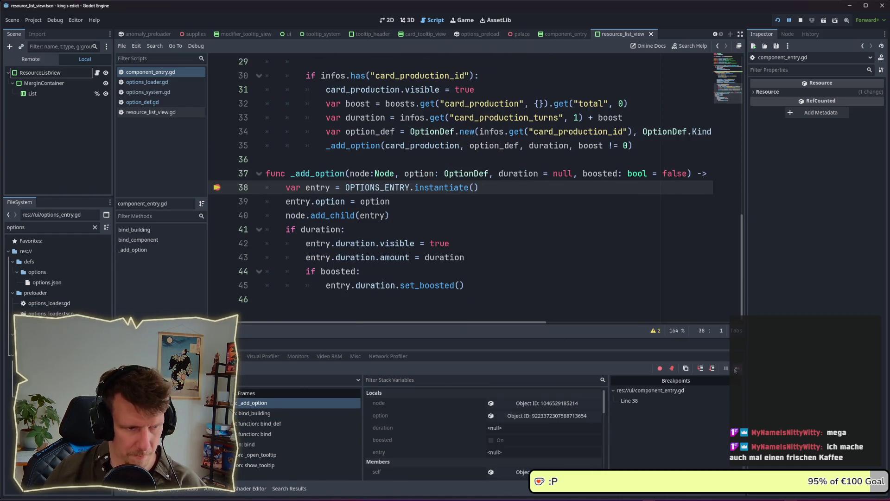
left_click(261, 414)
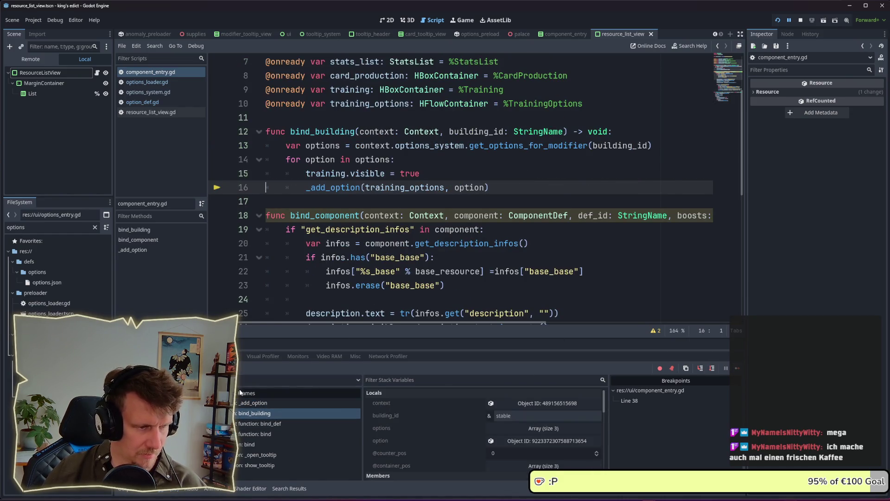
left_click(247, 403)
left_click(530, 417)
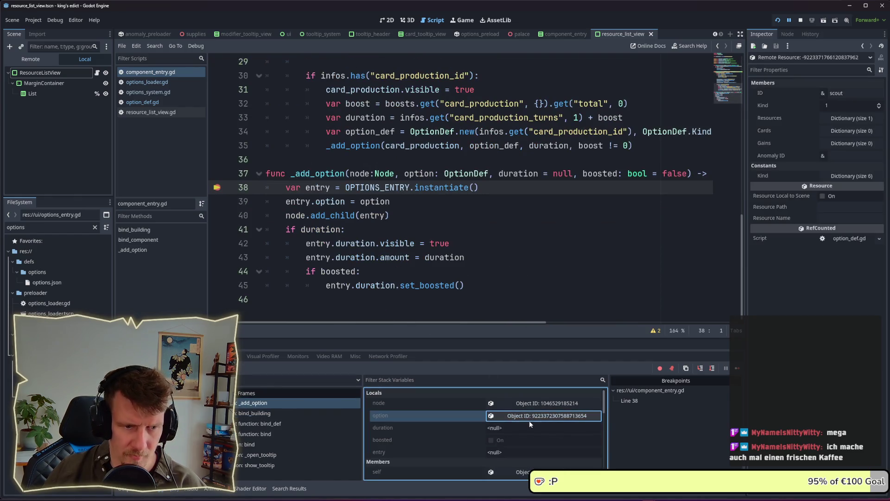
Expand Cards (empty) and Resources (horse = 1.0) in the Inspector, then stop the game
left_click(848, 131)
left_click(847, 131)
left_click(848, 131)
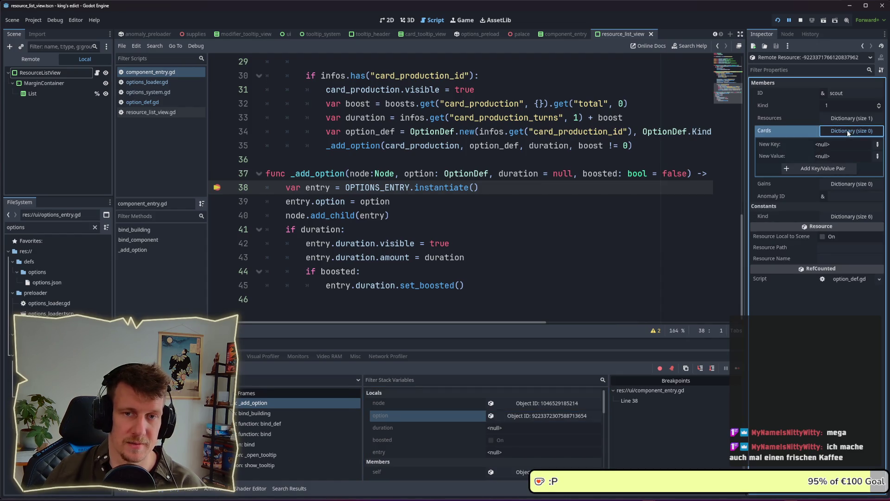
left_click(846, 130)
left_click(846, 118)
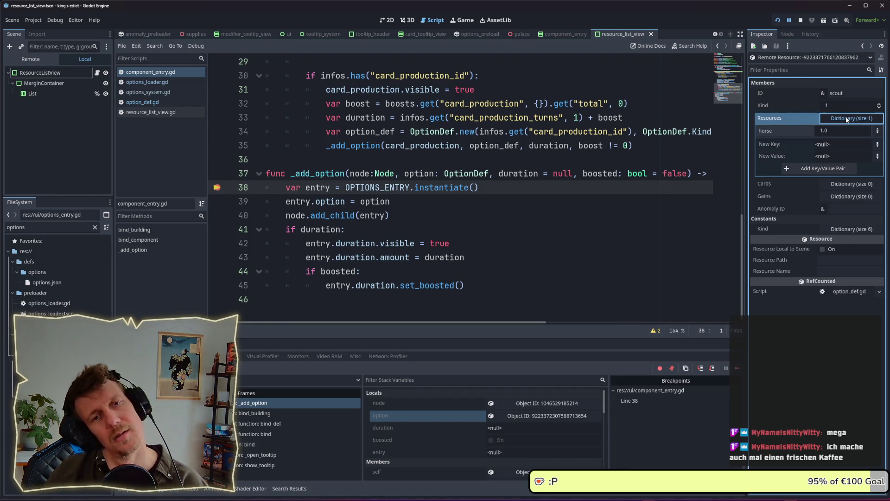
left_click(846, 118)
left_click(845, 119)
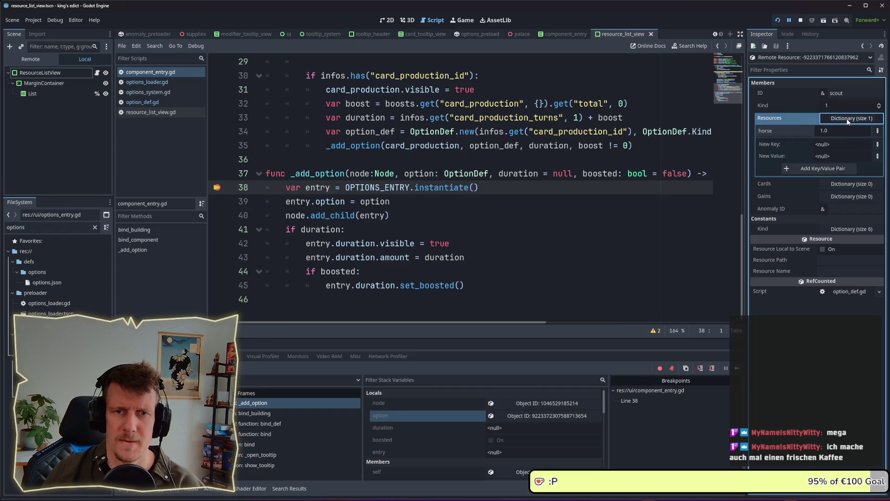
left_click(848, 120)
left_click(847, 120)
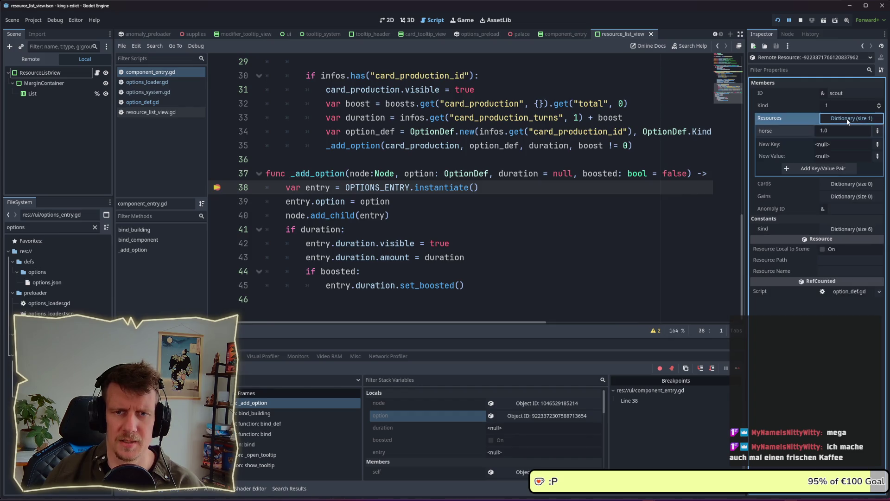
left_click(847, 120)
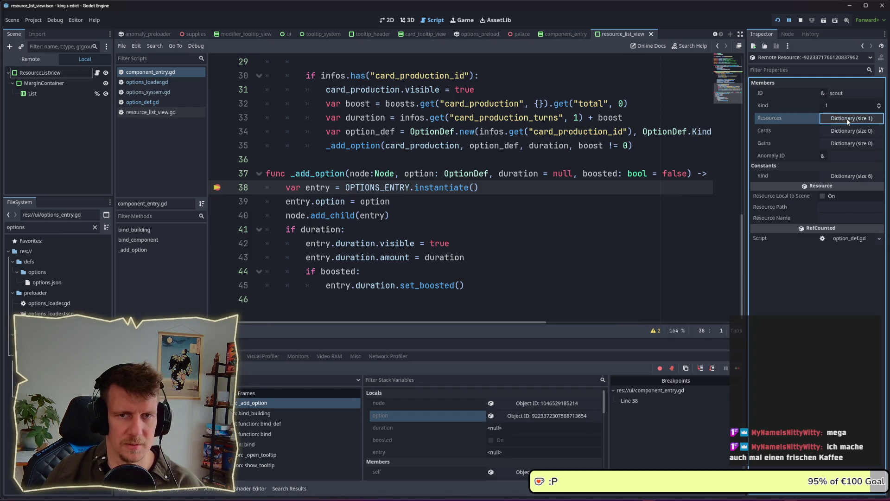
left_click(800, 20)
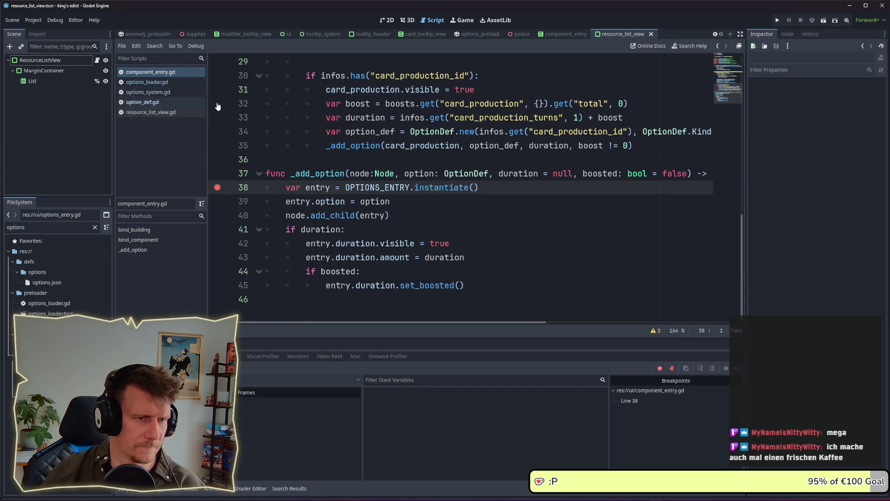
Return to option_def.gd's from_dict, make line 62 assign option.cards, and save
left_click(149, 83)
left_click(149, 102)
left_click(150, 112)
left_click(152, 102)
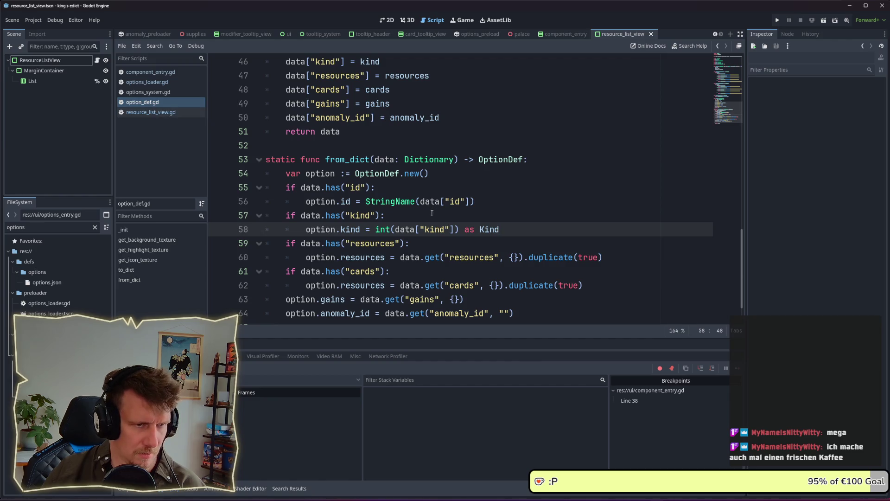
scroll(431, 225, "down", 1)
double_click(370, 243)
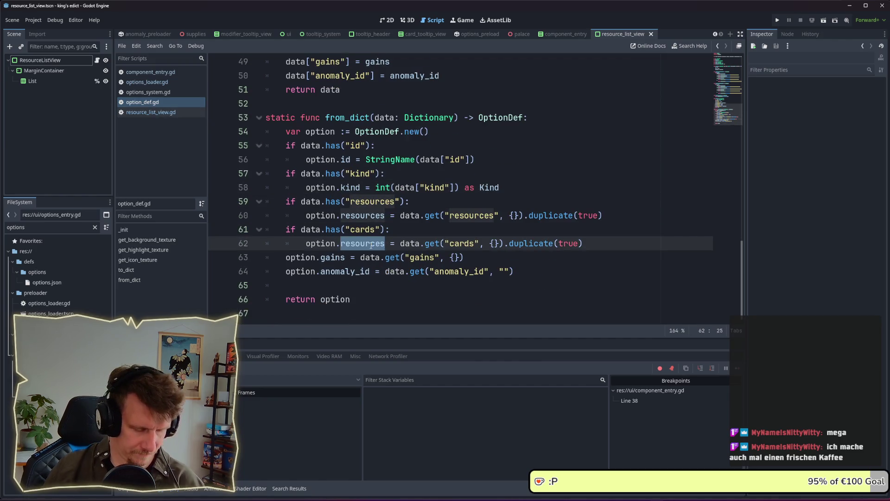
type("cards")
key("ctrl+s")
Delete the resources has() check and unindent the resources assignment
left_click(403, 230)
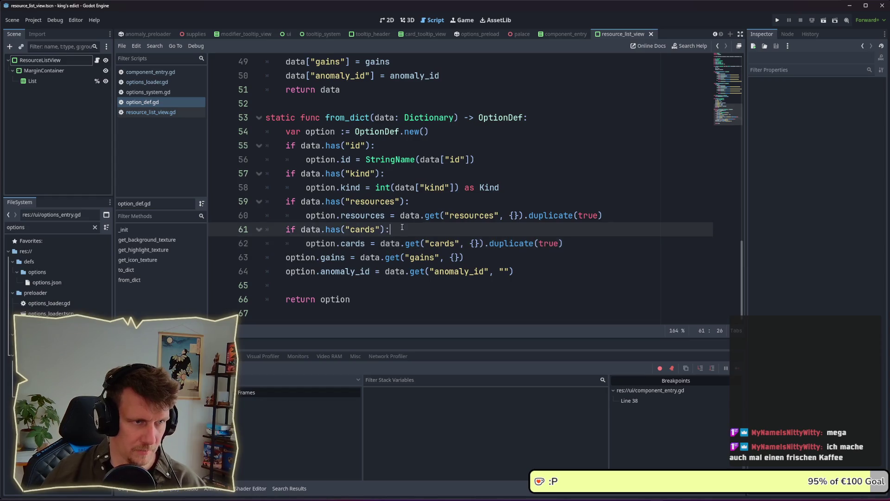
scroll(404, 186, "up", 2)
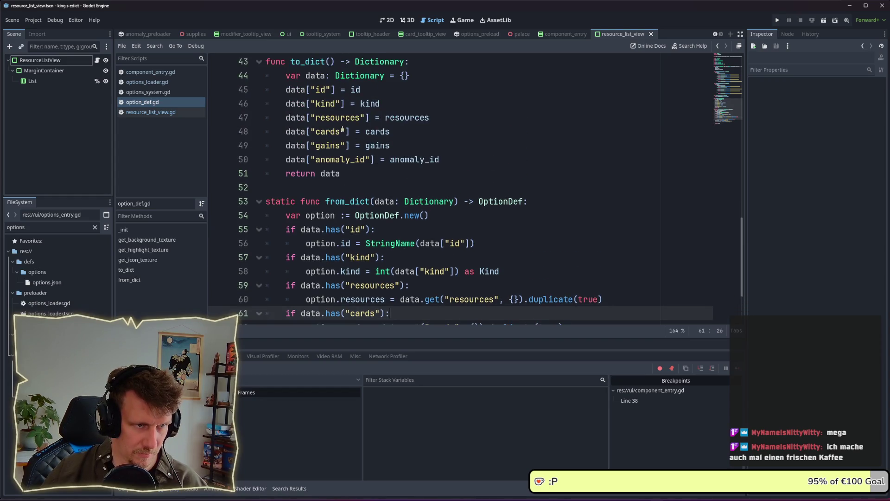
scroll(394, 238, "down", 2)
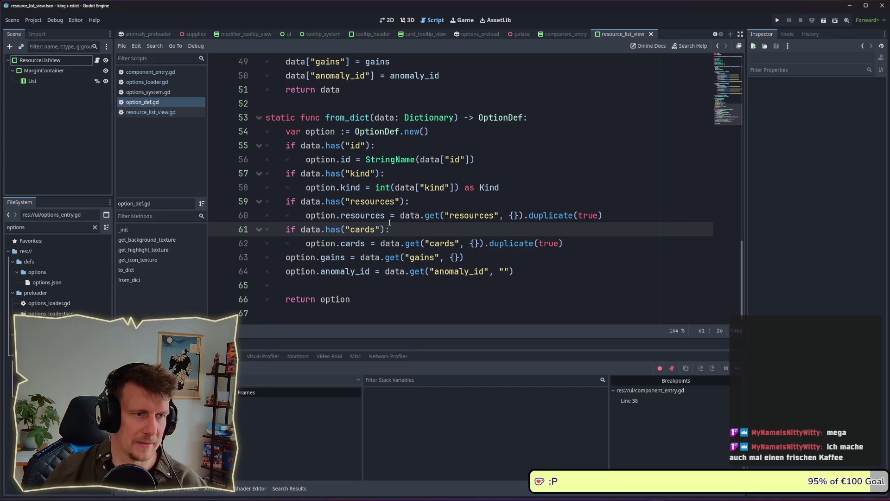
left_click(411, 201)
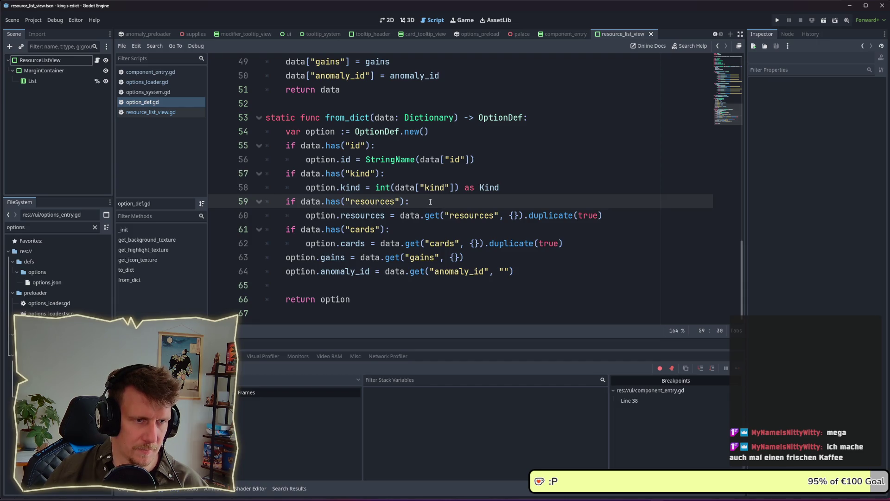
left_click_drag(430, 202, 287, 204)
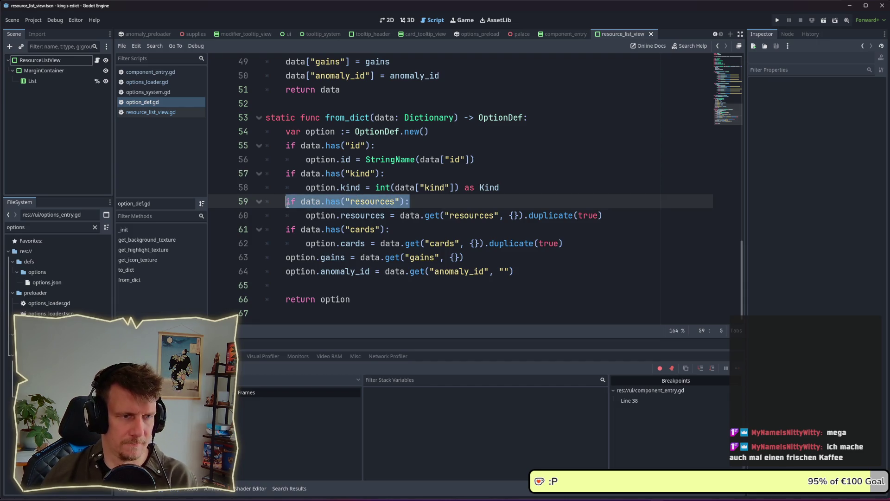
key("BackSpace")
key("Down")
key("shift+Tab")
Delete the cards has() check, unindent its assignment, remove the empty line, save, and relaunch
left_click_drag(391, 229, 275, 228)
left_click(295, 230)
left_click_drag(398, 229, 285, 231)
key("BackSpace")
left_click(304, 243)
key("shift+Tab")
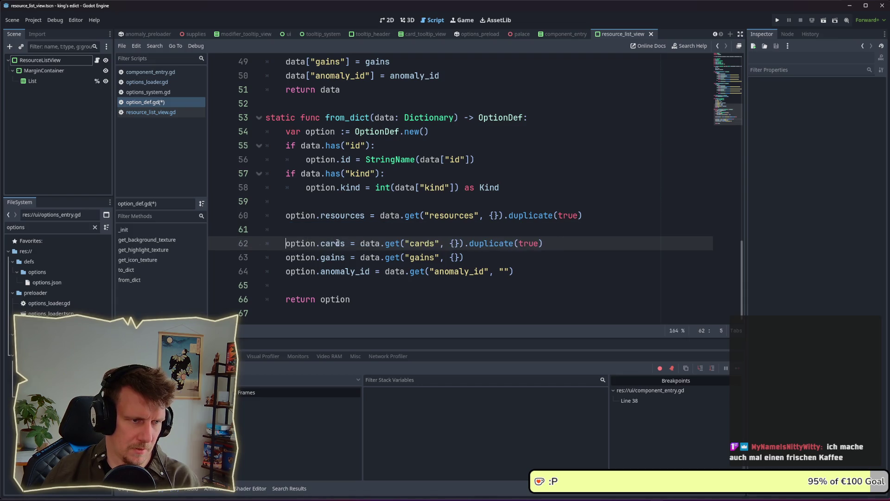
left_click(312, 229)
key("BackSpace")
key("BackSpace")
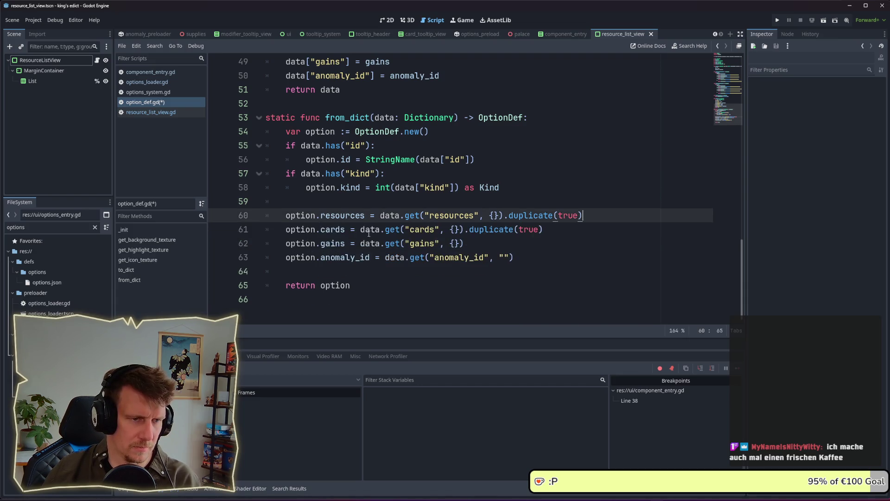
key("ctrl+s")
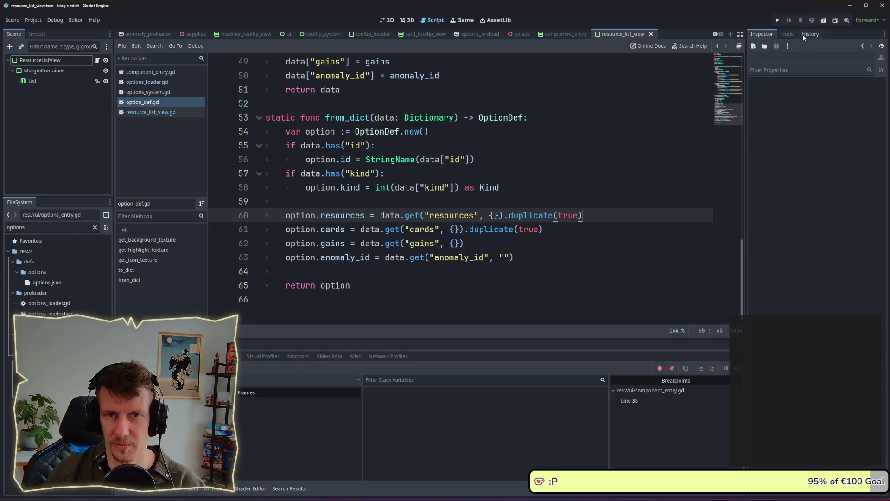
left_click(777, 20)
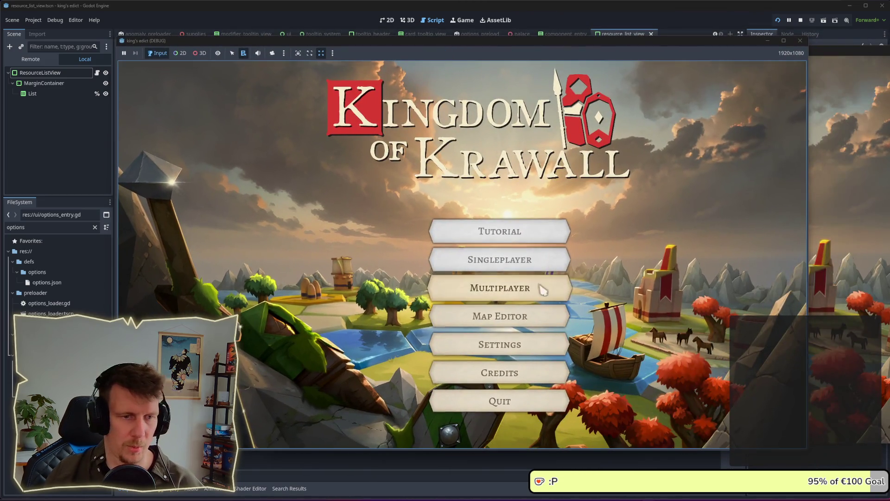
Set up a new multiplayer game on a start hex, resume past breakpoints, and select the cattle-and-wagon hex
left_click(536, 285)
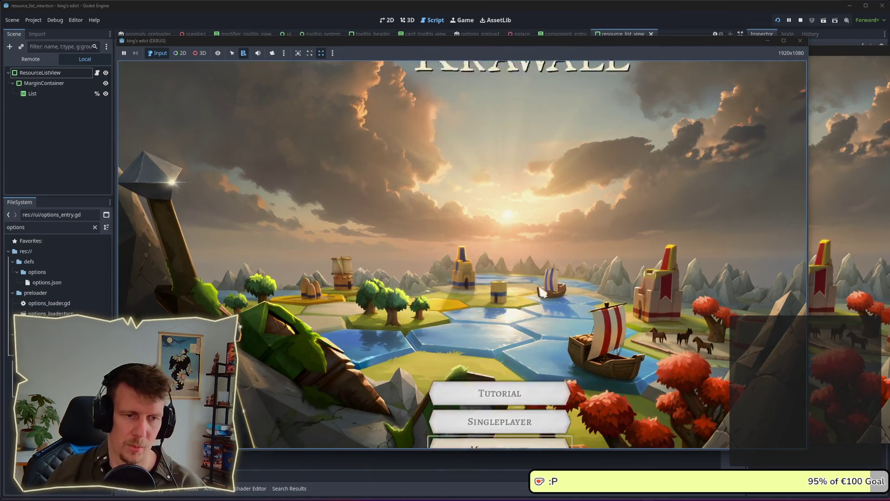
left_click(783, 426)
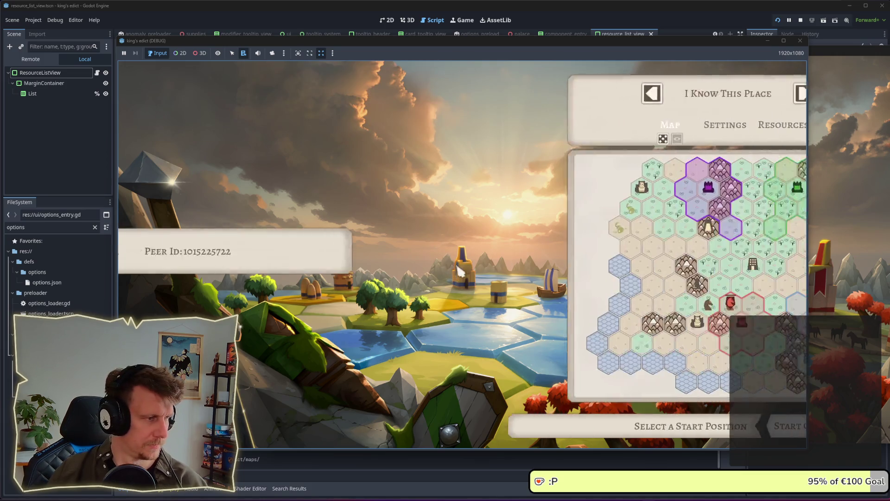
left_click(595, 230)
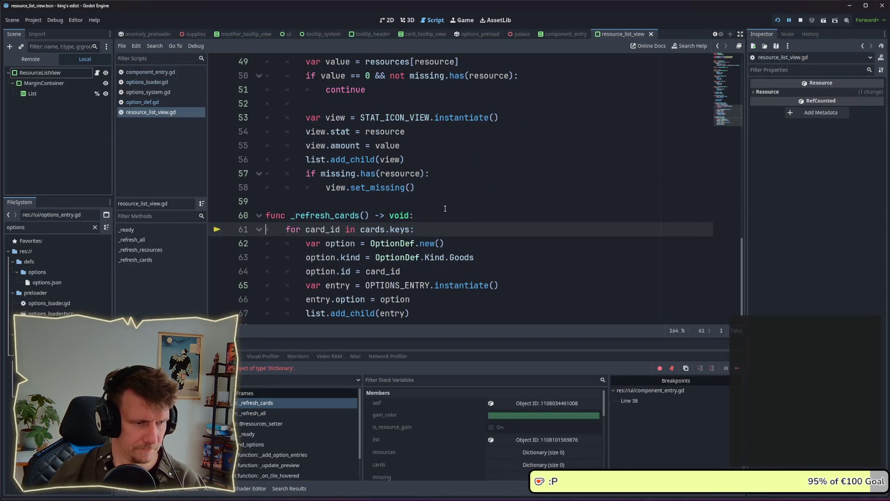
left_click(738, 369)
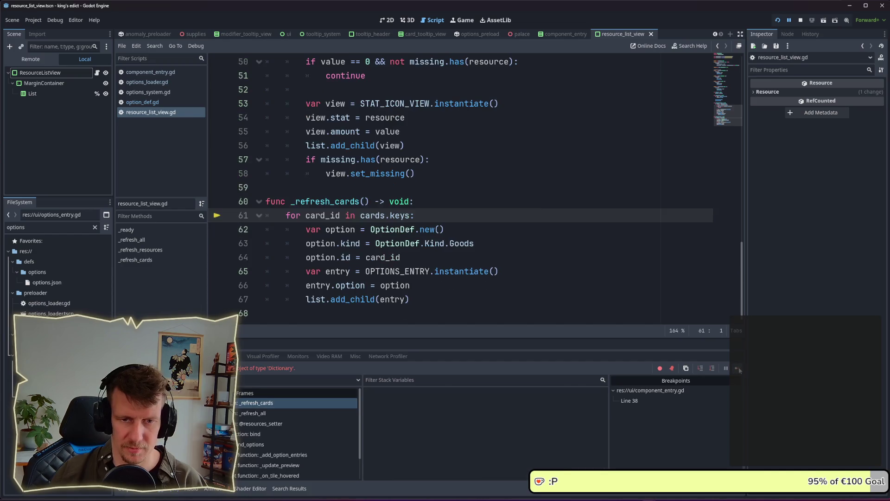
left_click(738, 368)
left_click(738, 369)
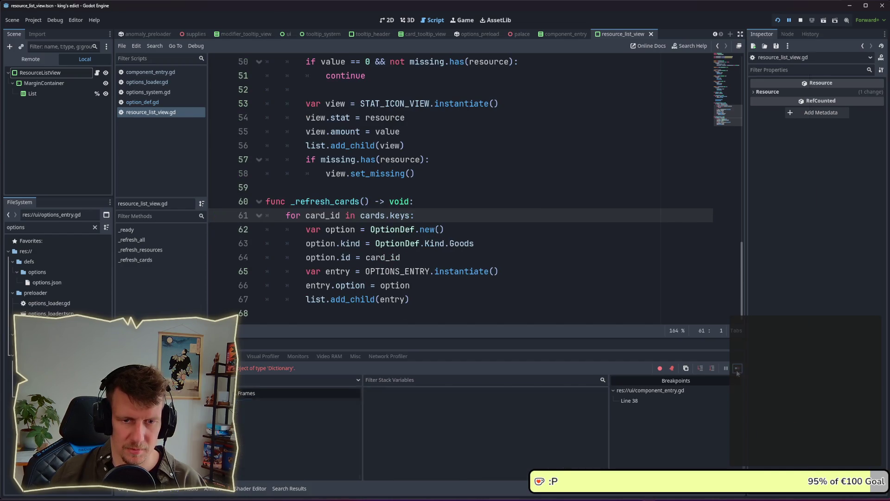
left_click(737, 369)
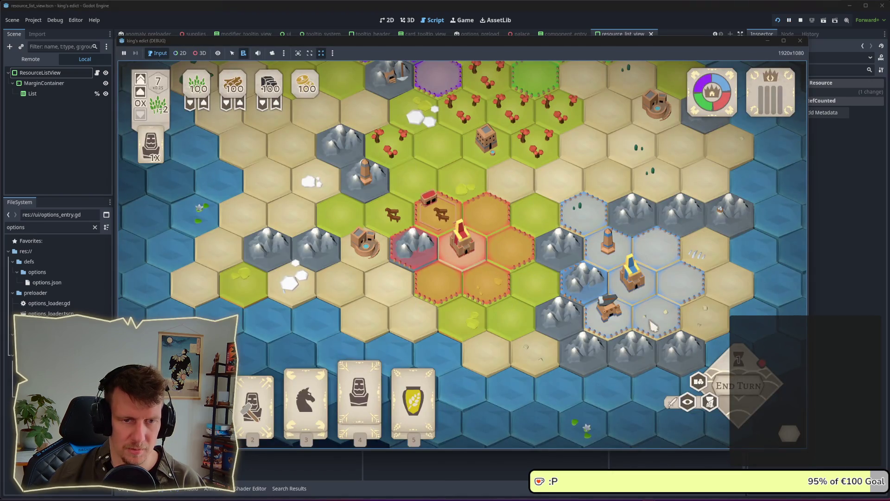
left_click(438, 211)
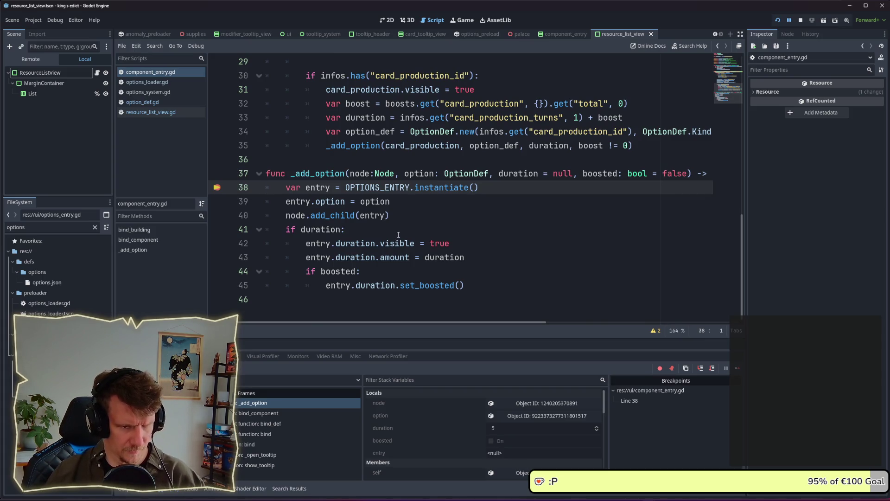
Inspect the scout option: Resources holds coins and food, Cards holds horse = 1.0; then stop with F8
left_click(737, 368)
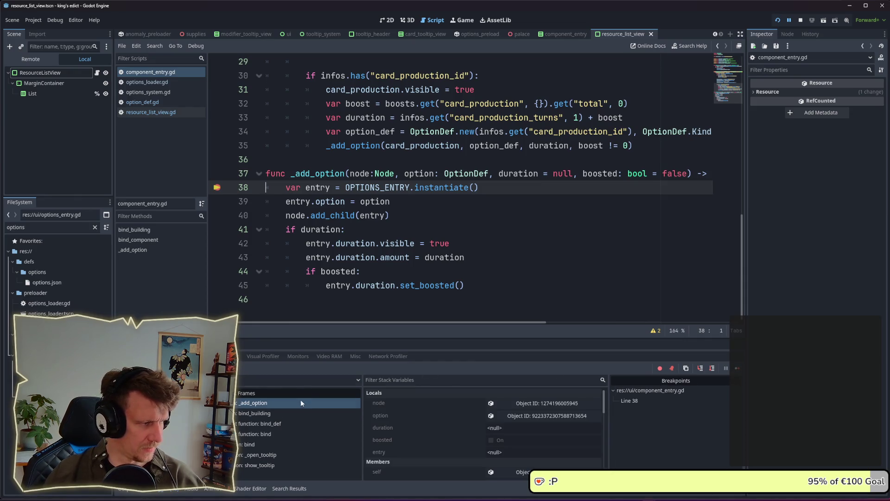
left_click(287, 415)
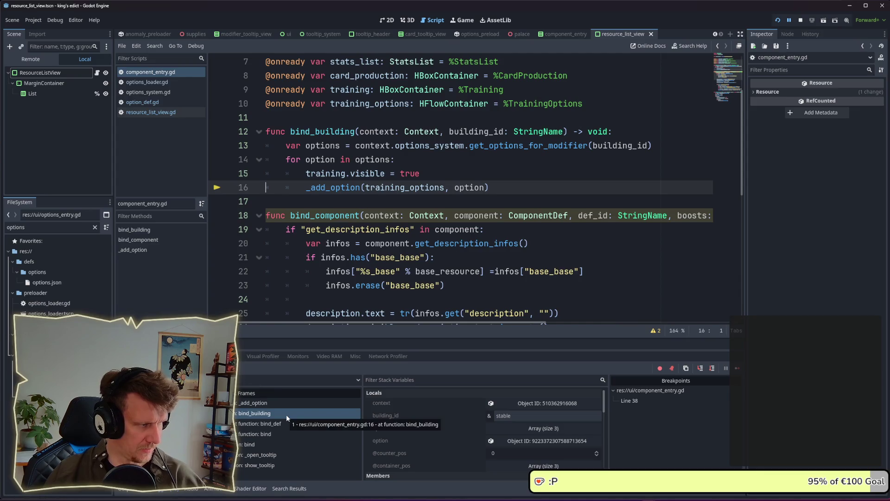
left_click(286, 403)
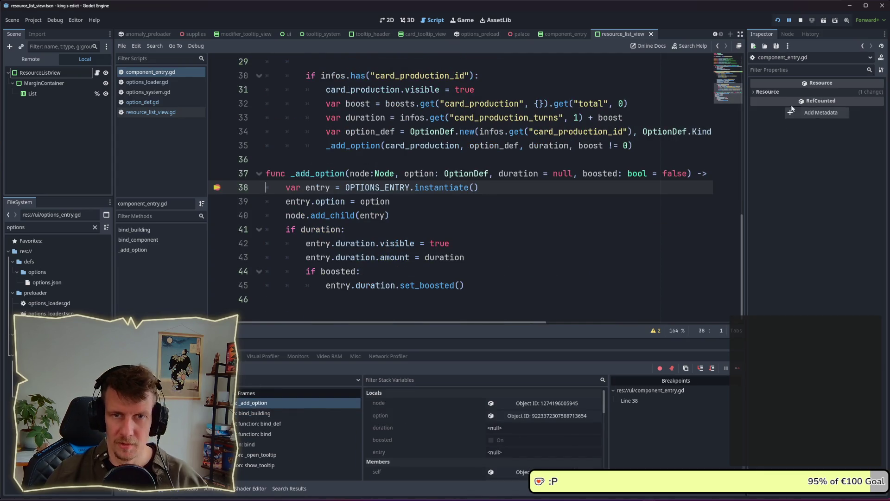
left_click(533, 415)
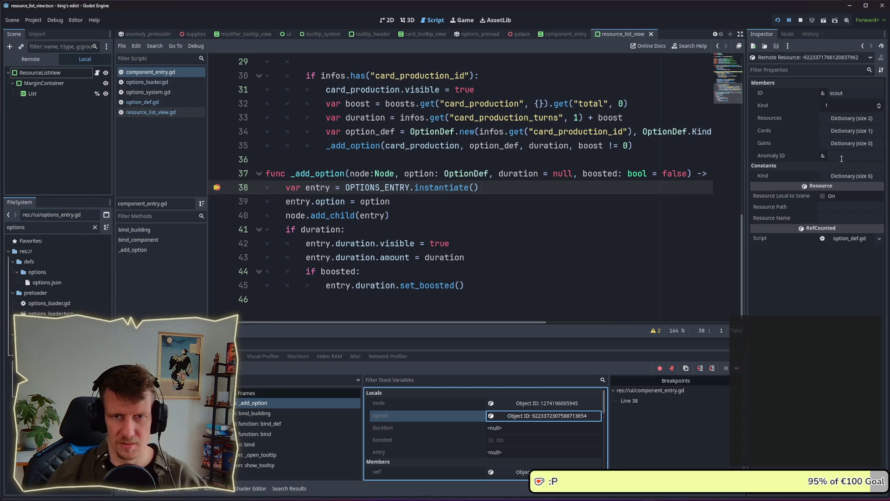
left_click(844, 132)
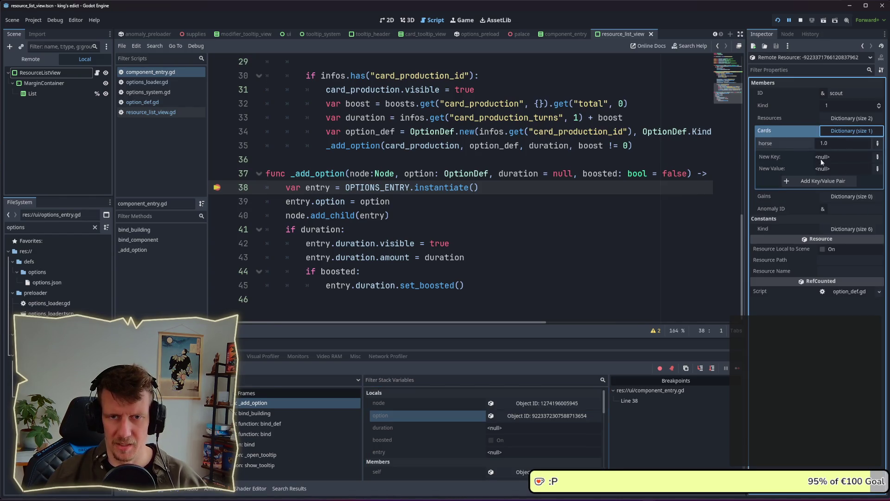
left_click(836, 122)
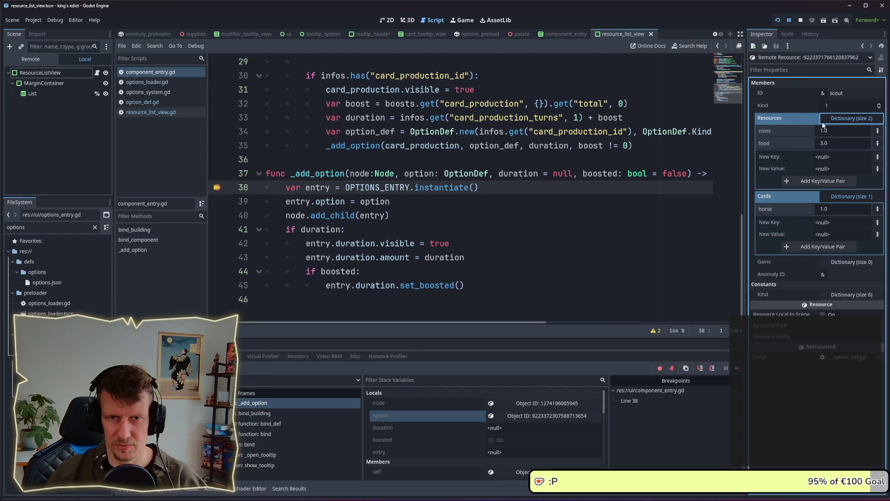
left_click(836, 119)
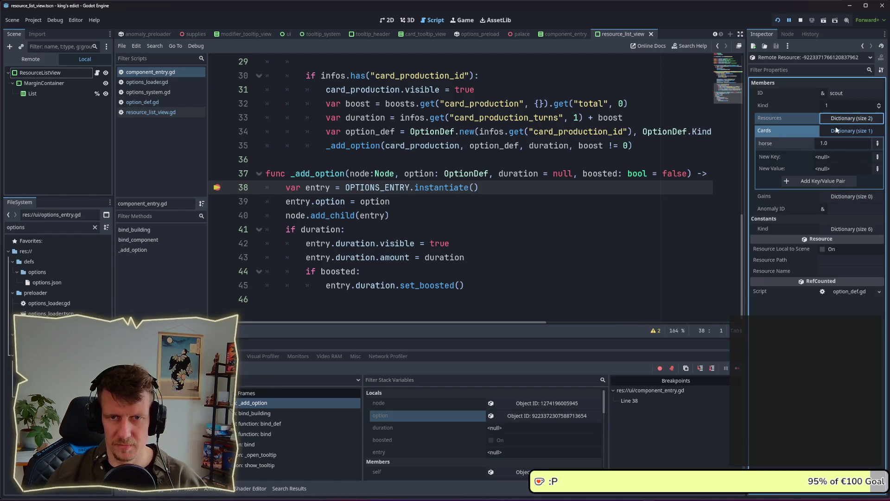
left_click(835, 131)
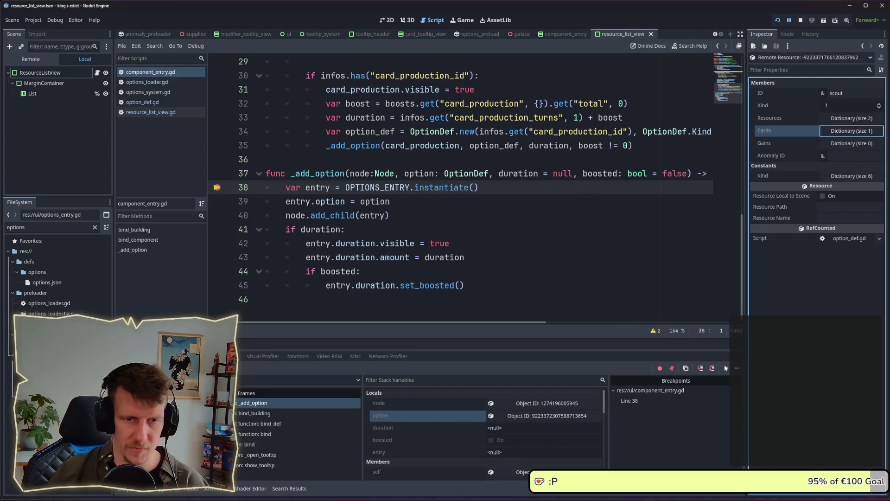
key("F8")
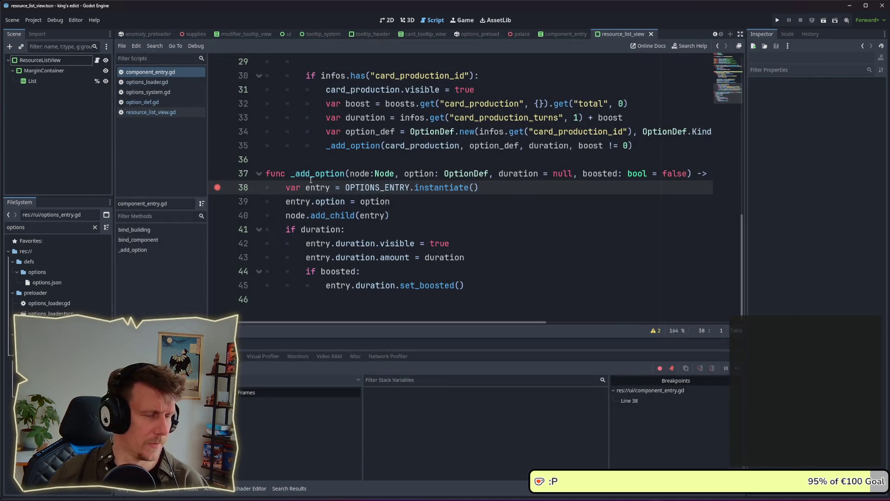
left_click(435, 199)
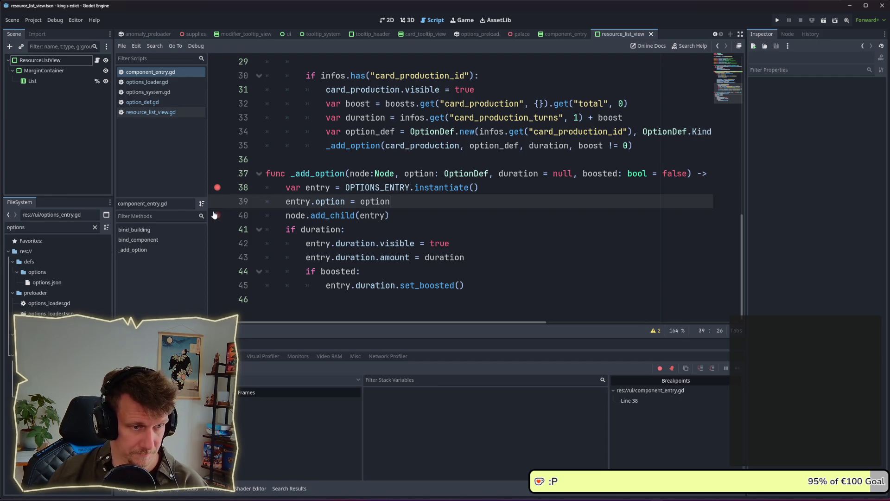
left_click(217, 187)
left_click(151, 72)
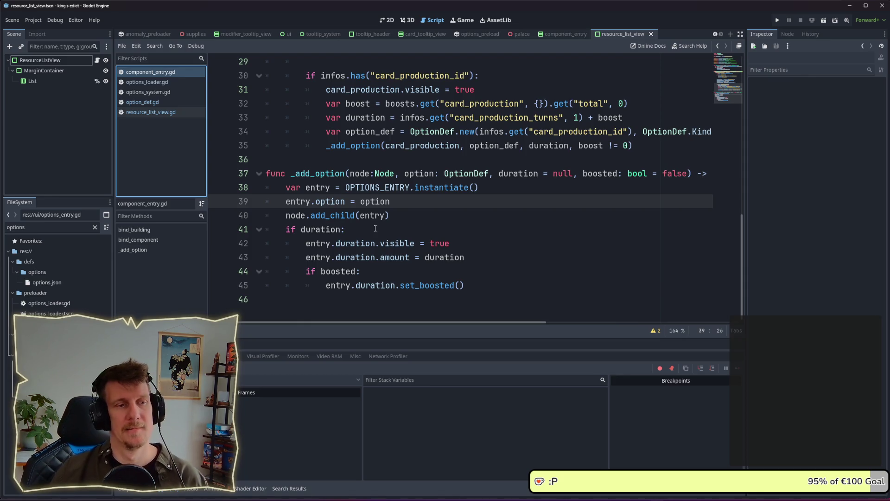
scroll(375, 228, "up", 1)
scroll(375, 228, "down", 1)
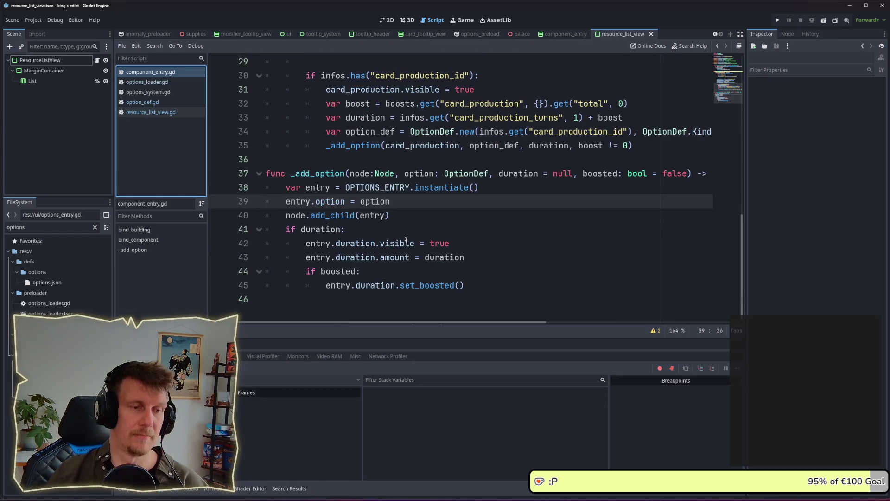
scroll(406, 240, "up", 7)
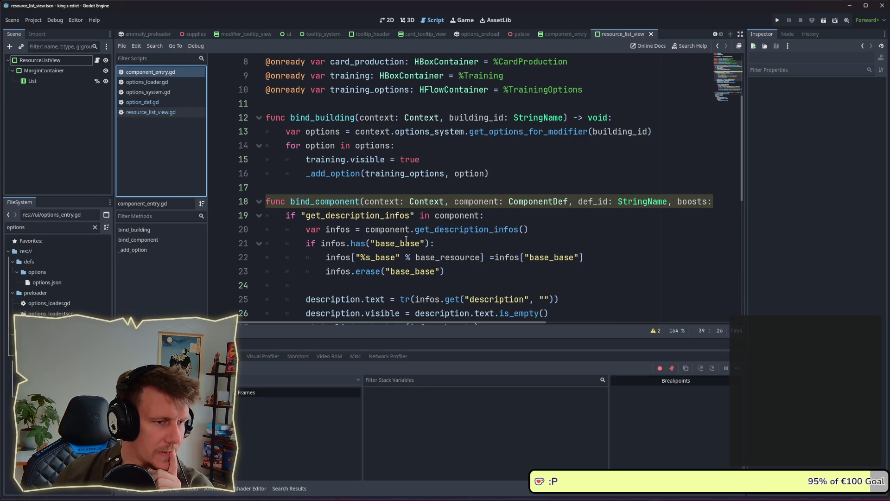
scroll(417, 222, "down", 7)
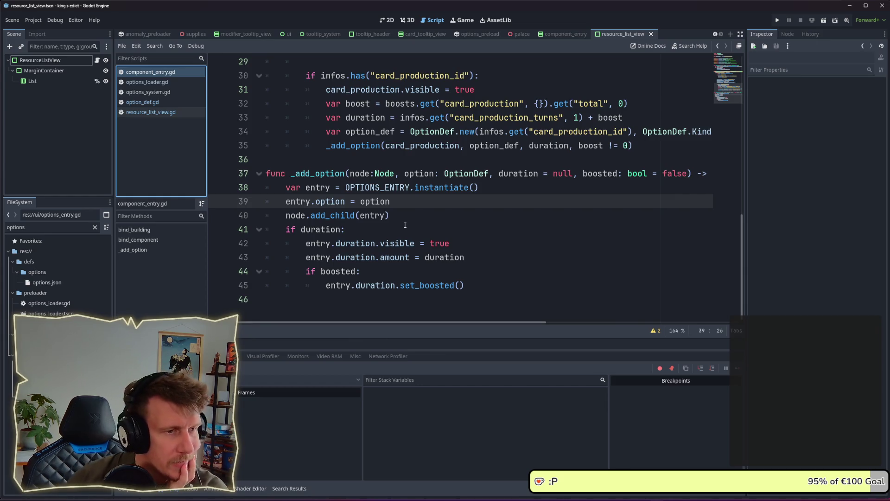
scroll(402, 215, "up", 9)
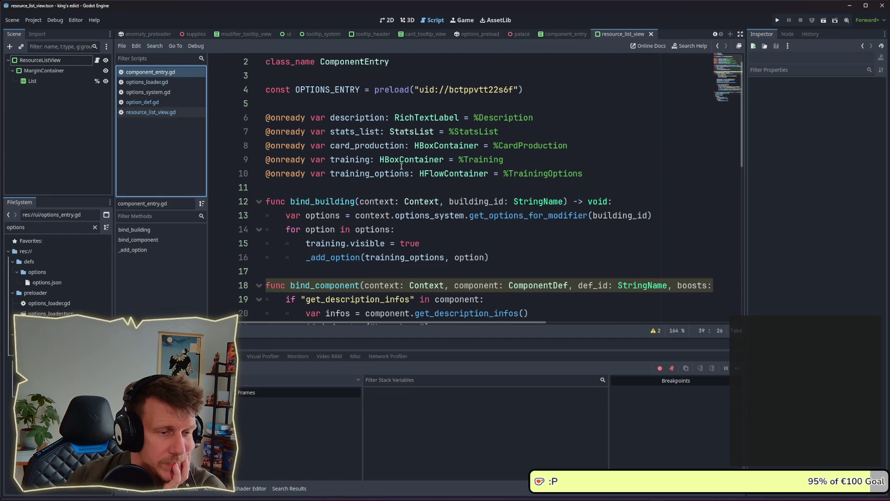
scroll(401, 166, "down", 1)
scroll(400, 171, "down", 8)
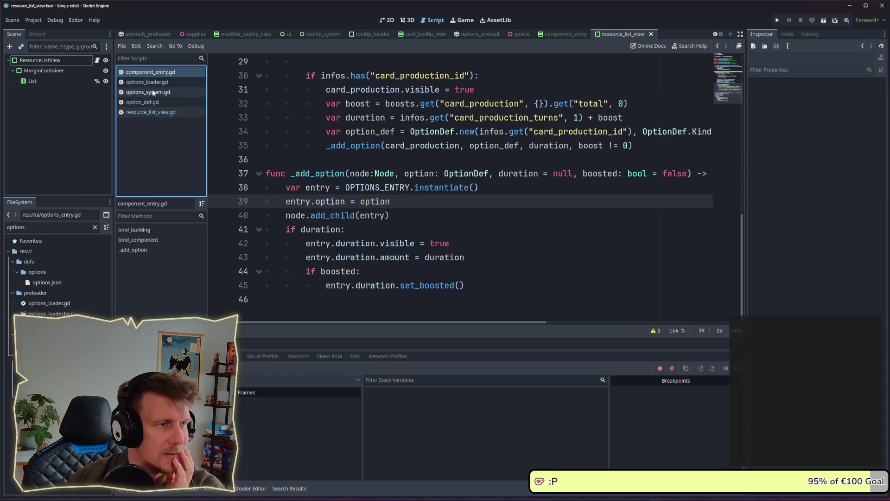
left_click(159, 113)
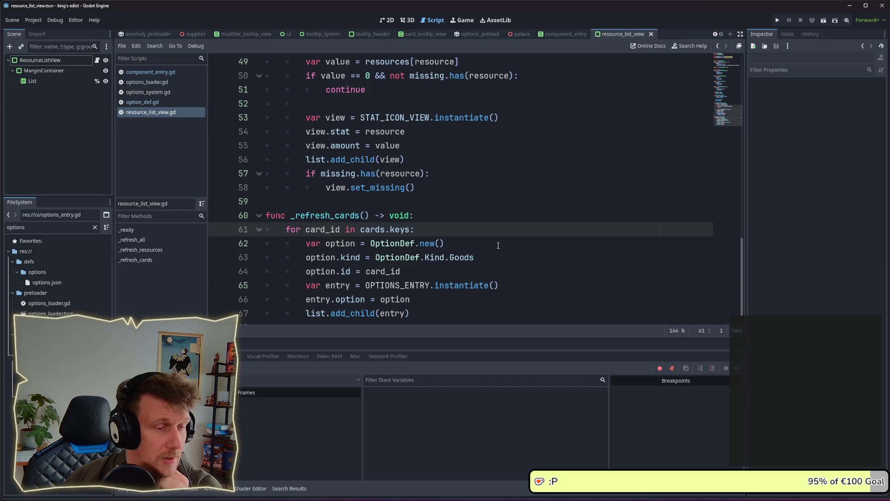
scroll(431, 217, "up", 5)
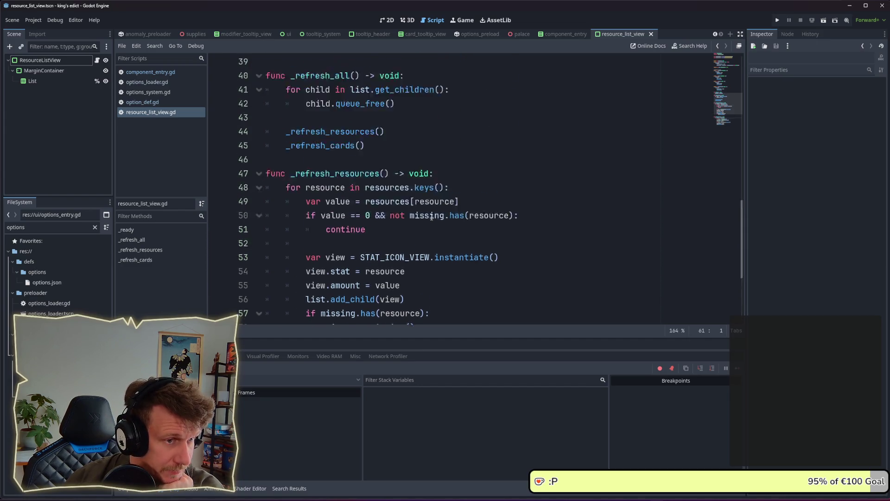
scroll(431, 217, "up", 10)
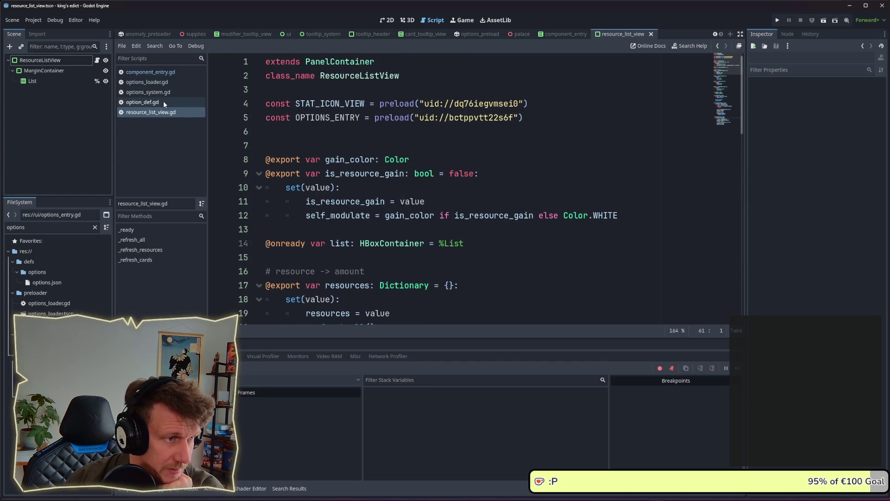
left_click(158, 82)
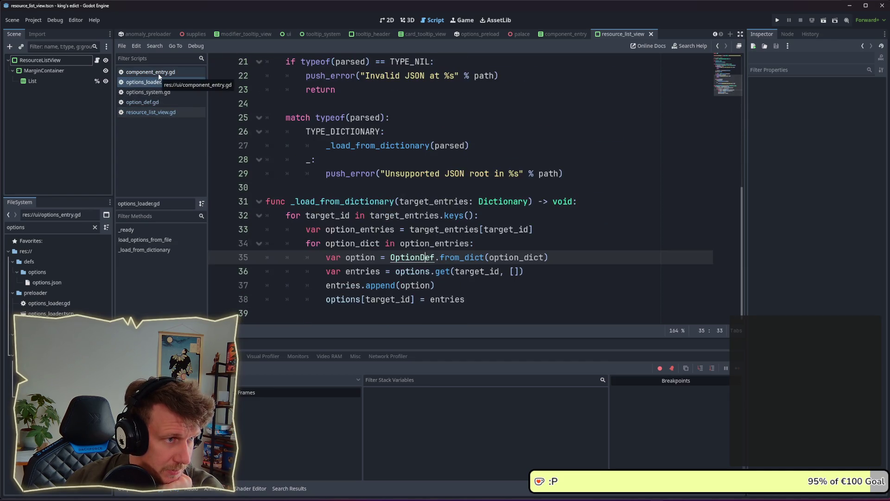
left_click(157, 73)
scroll(432, 204, "up", 5)
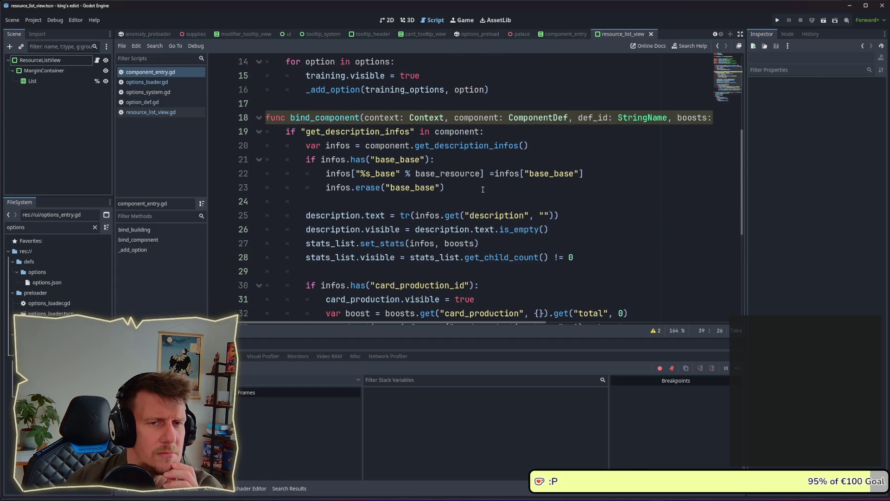
mouse_move(481, 324)
left_mouse_down()
mouse_move(671, 331)
mouse_move(445, 322)
left_mouse_up()
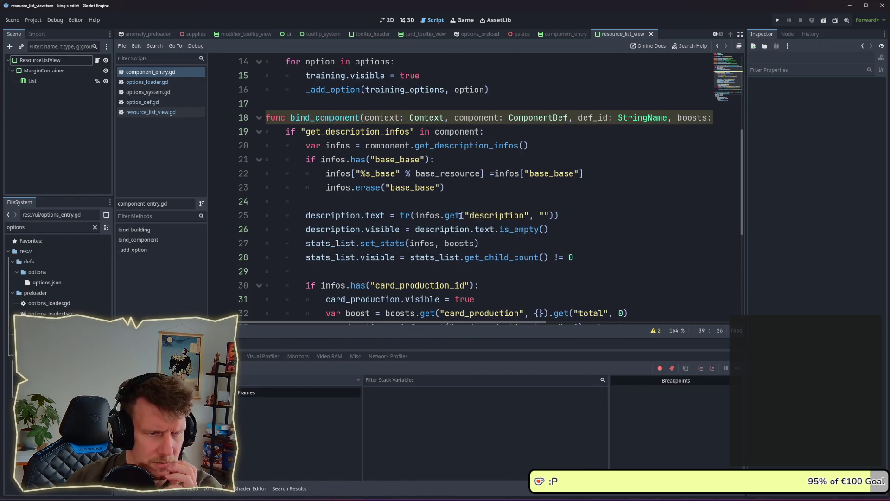
scroll(472, 210, "down", 1)
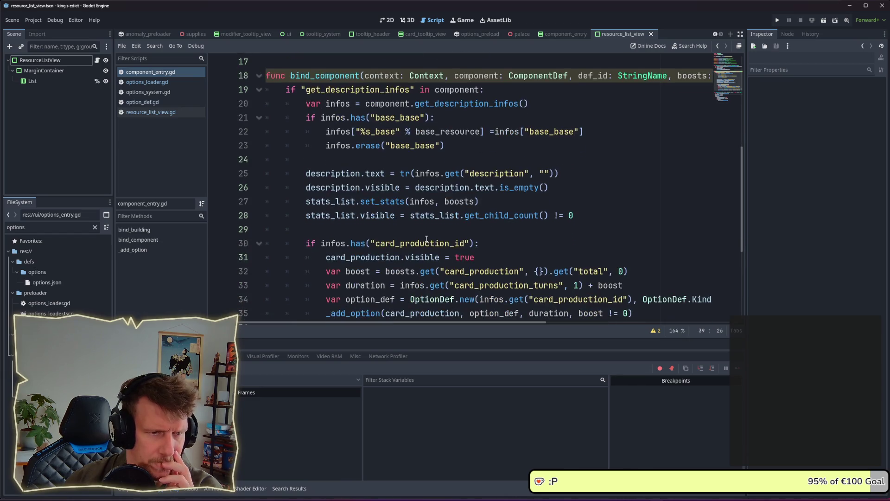
mouse_move(382, 206)
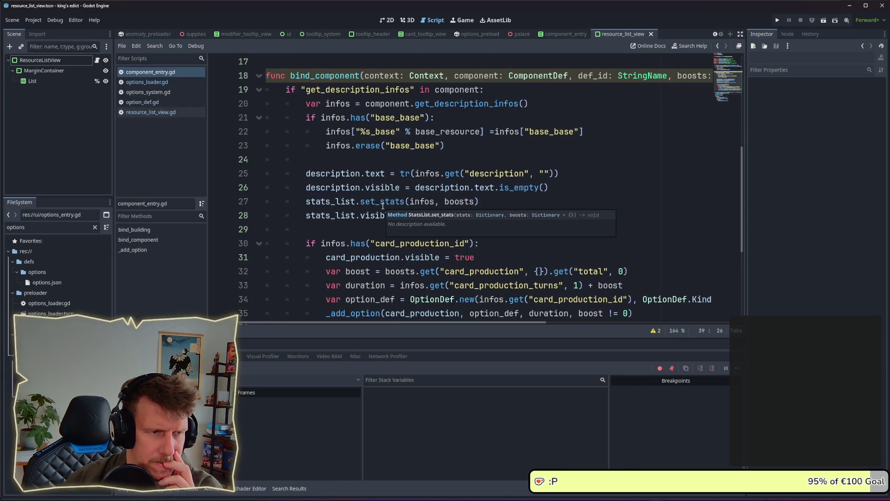
double_click(340, 203)
scroll(341, 202, "up", 5)
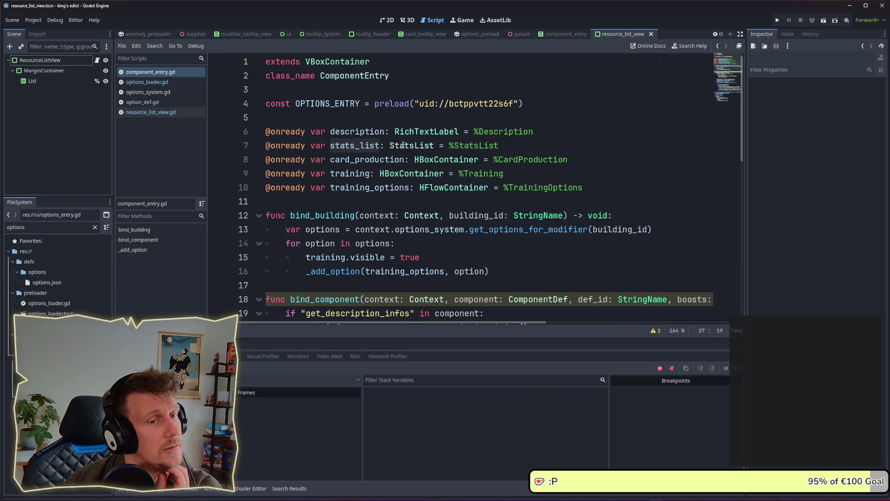
scroll(403, 146, "down", 5)
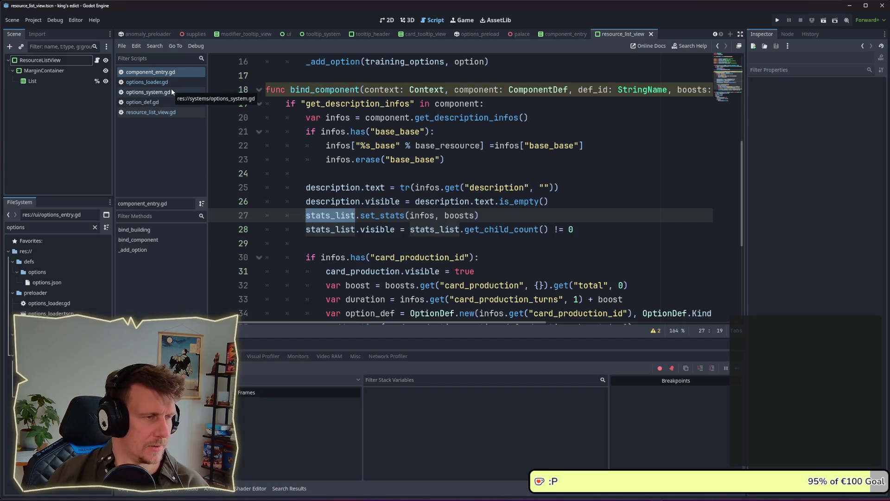
scroll(182, 121, "up", 3)
left_click(184, 113)
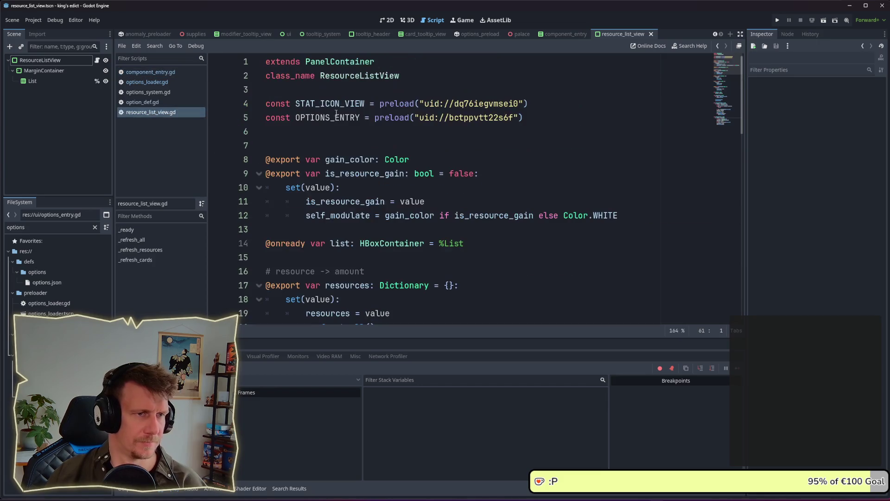
double_click(361, 76)
Search the whole project for ResourceListView, getting 9 matches in 6 files
key("ctrl+shift+f")
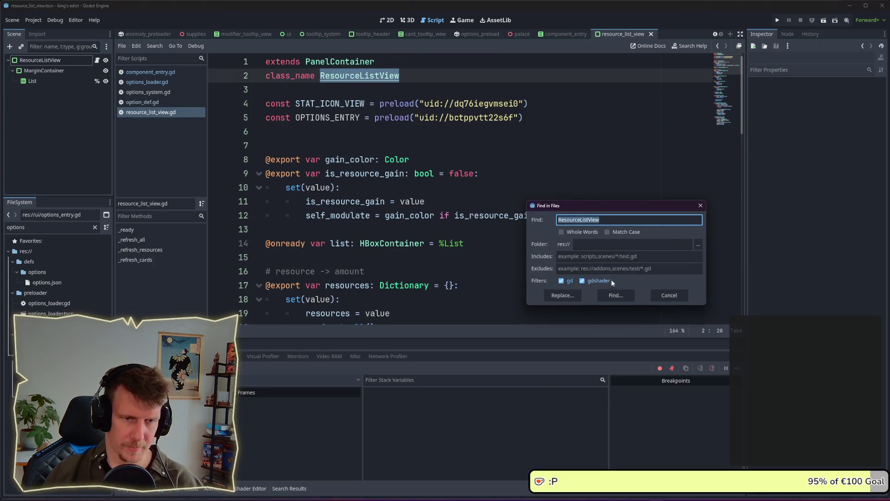
left_click(613, 290)
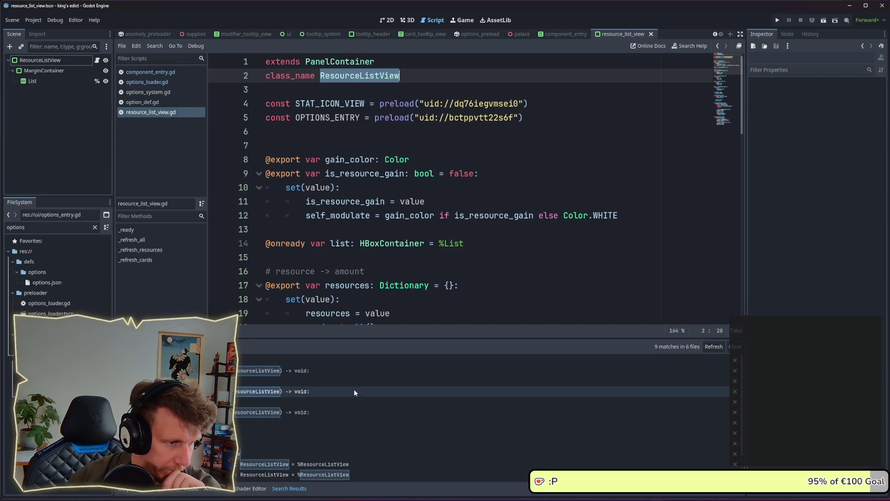
scroll(353, 394, "down", 1)
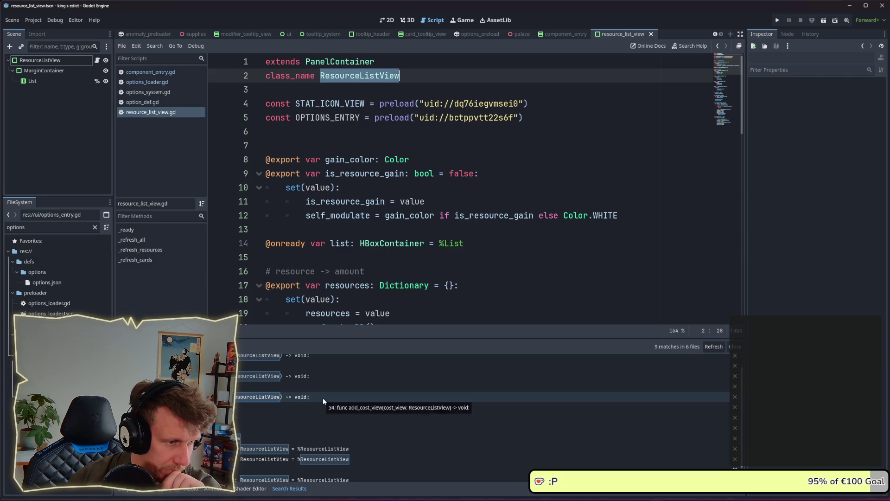
scroll(321, 395, "up", 1)
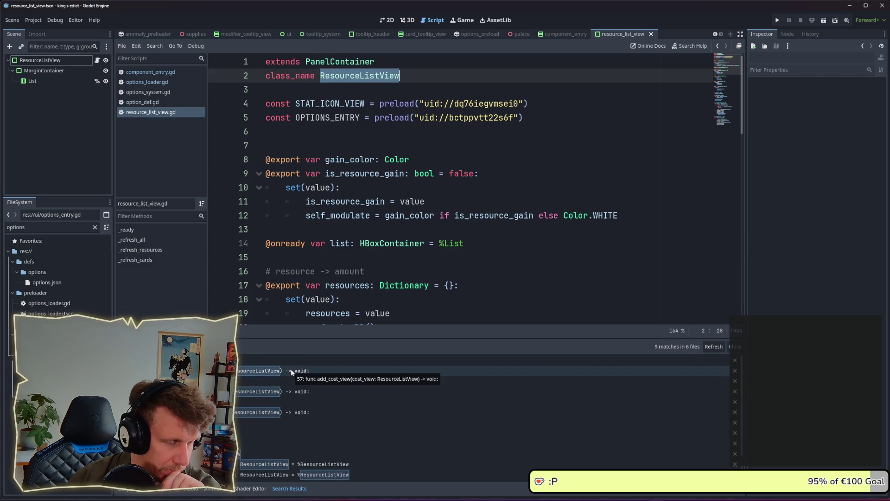
Open the add_cost_view match in modifier_tooltip_view.gd and find add_cost_view within that script
left_click(291, 371)
scroll(497, 219, "up", 3)
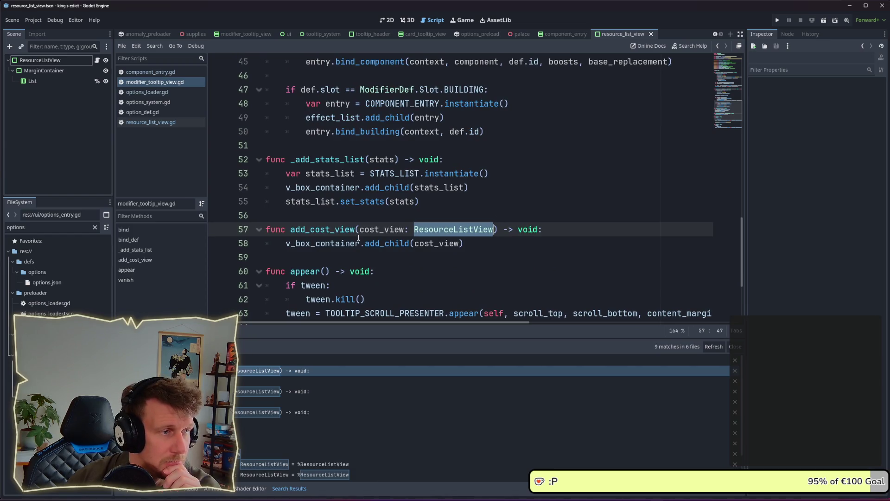
scroll(359, 237, "up", 4)
scroll(358, 237, "up", 5)
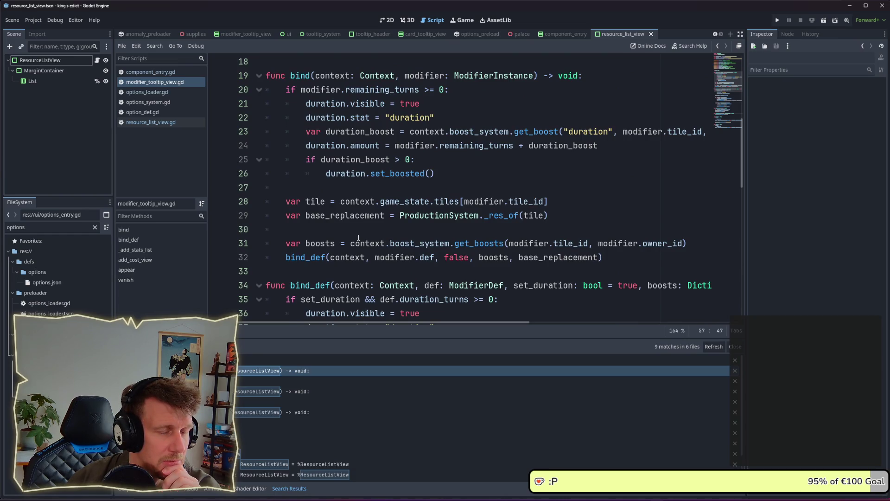
scroll(359, 238, "up", 4)
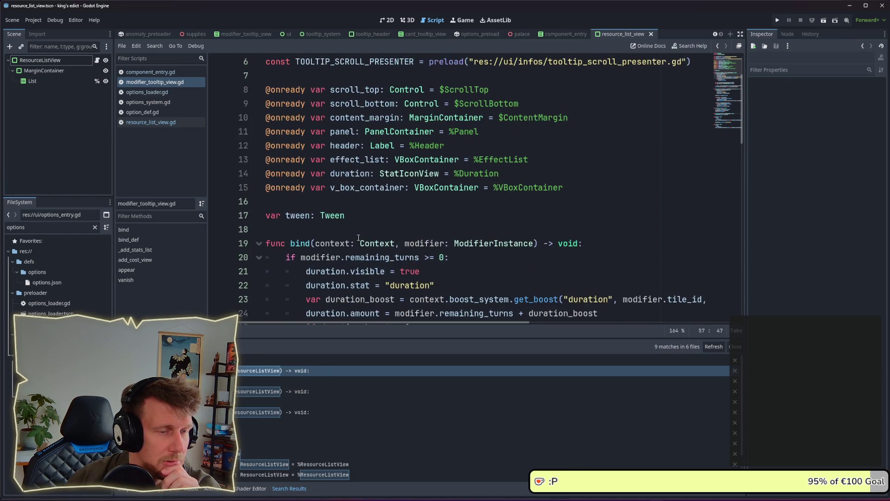
scroll(366, 240, "down", 8)
scroll(366, 240, "down", 8)
scroll(353, 234, "up", 3)
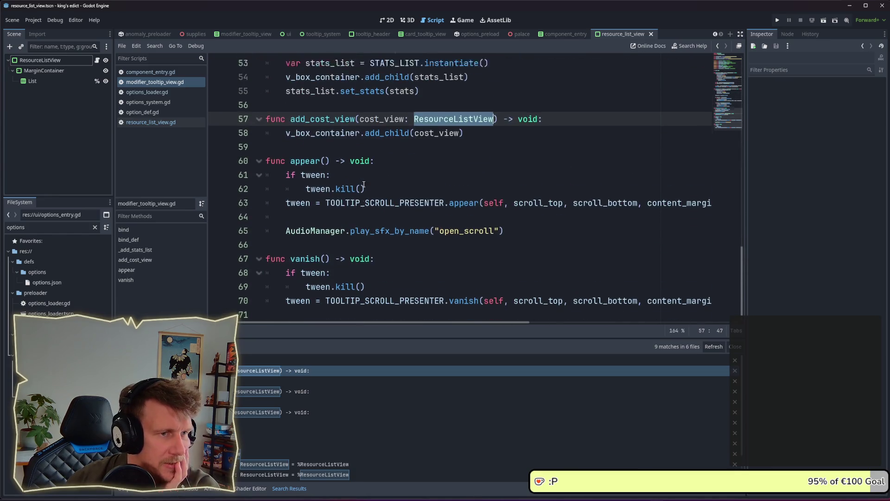
double_click(325, 229)
key("ctrl+f")
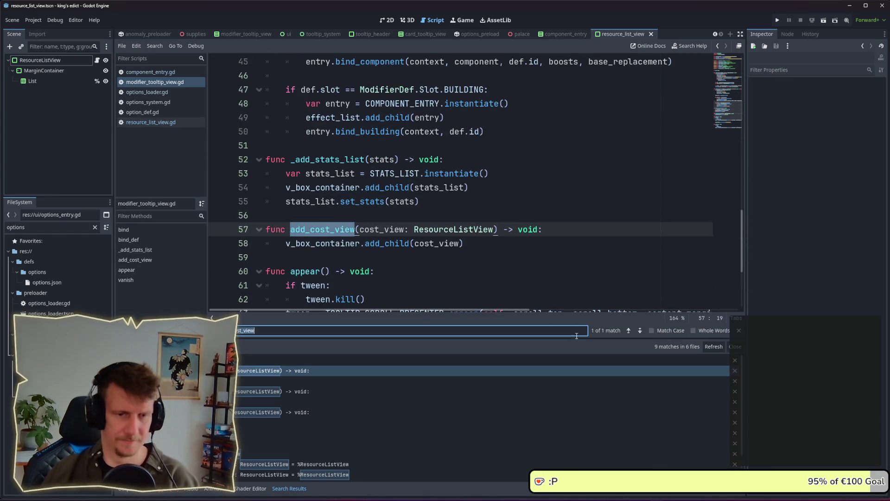
left_click(629, 329)
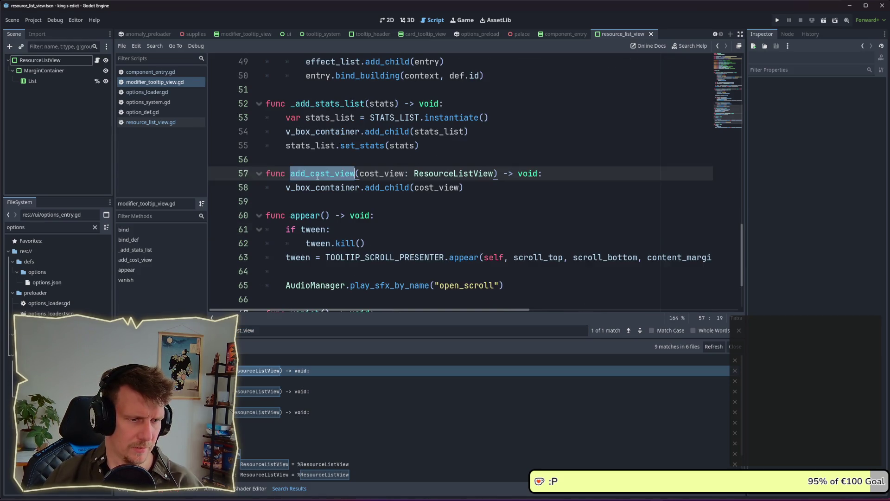
Search the project for add_cost_view and open its use in tooltip_factory.gd
key("ctrl+shift+f")
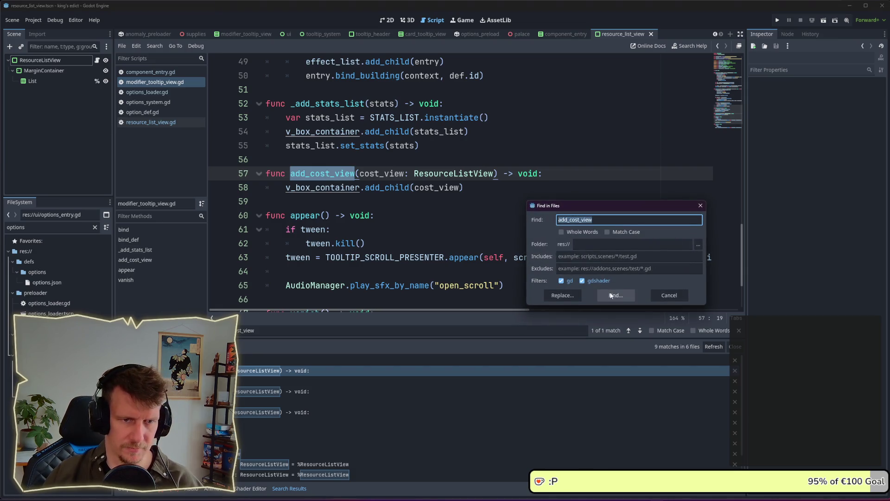
left_click(612, 294)
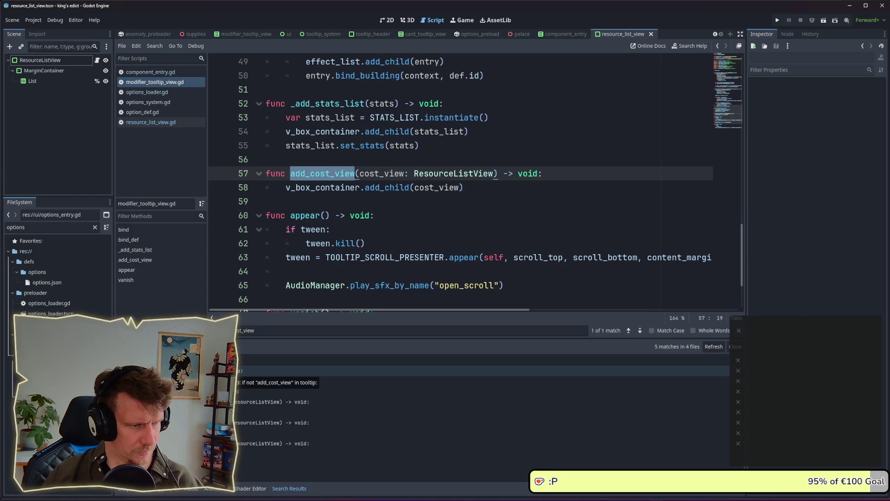
left_click(234, 370)
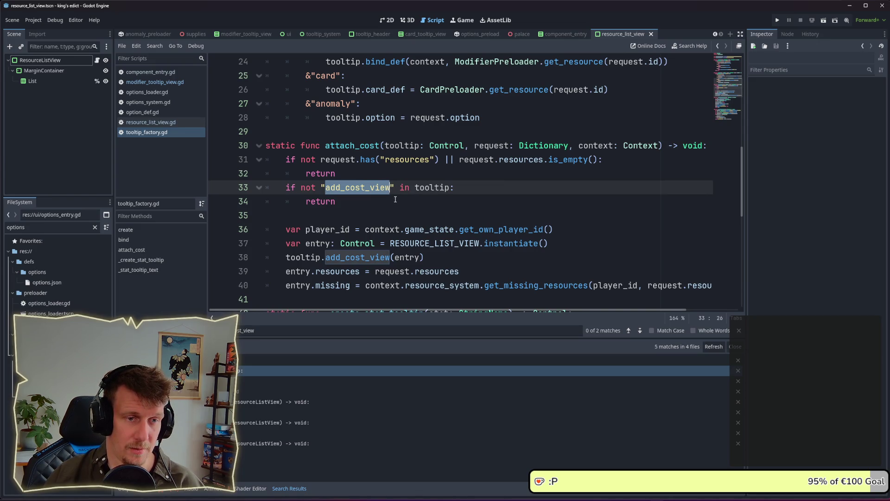
Inspect attach_cost's early return and add_cost_view call, then prepare a project search for attach_cost
double_click(384, 170)
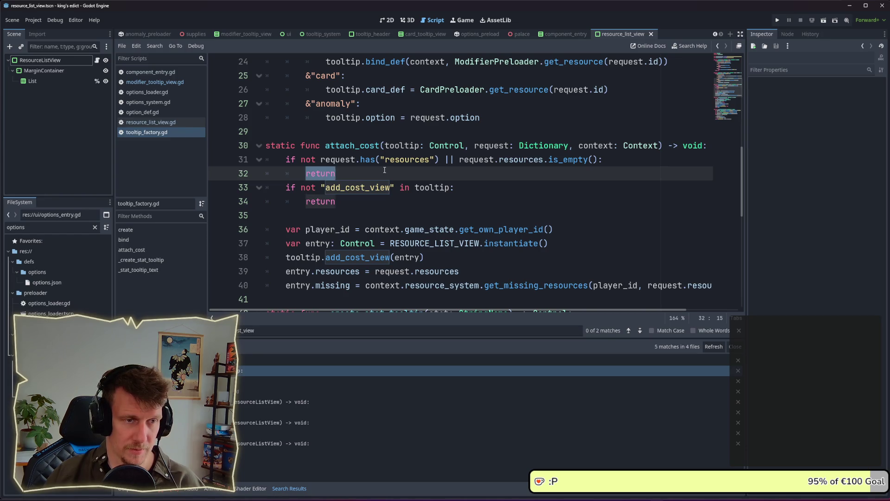
scroll(386, 171, "down", 2)
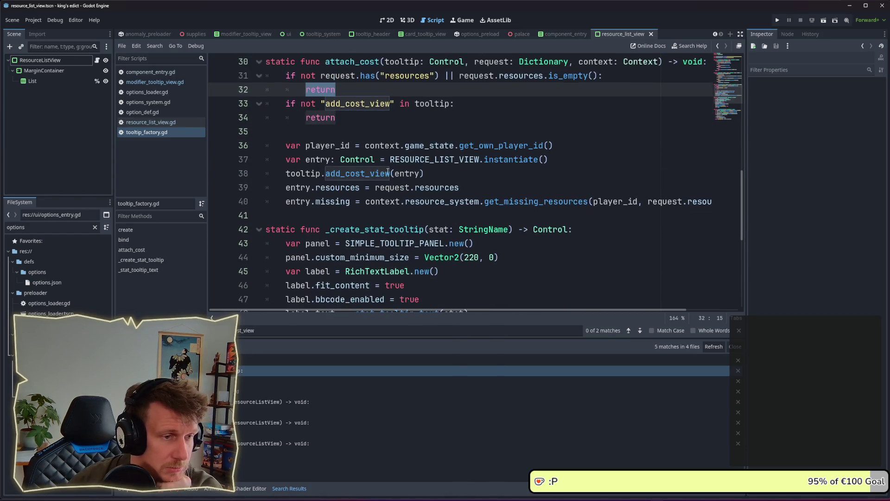
double_click(362, 174)
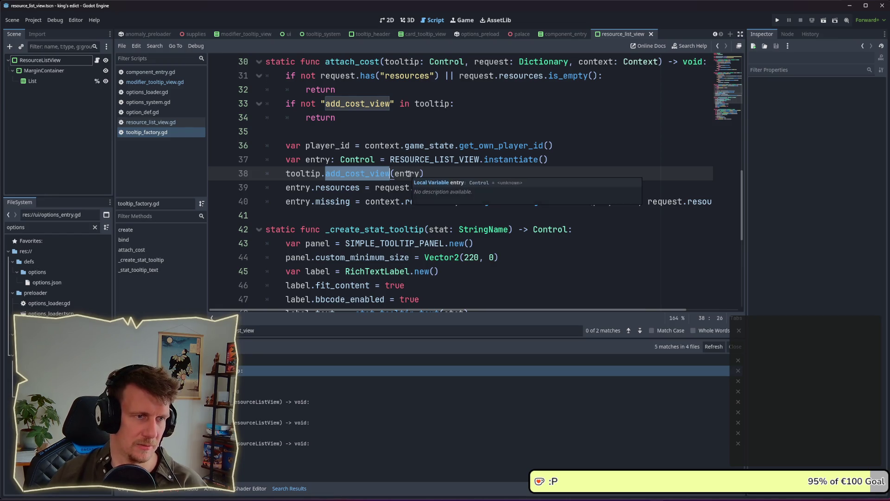
scroll(408, 173, "up", 1)
double_click(418, 146)
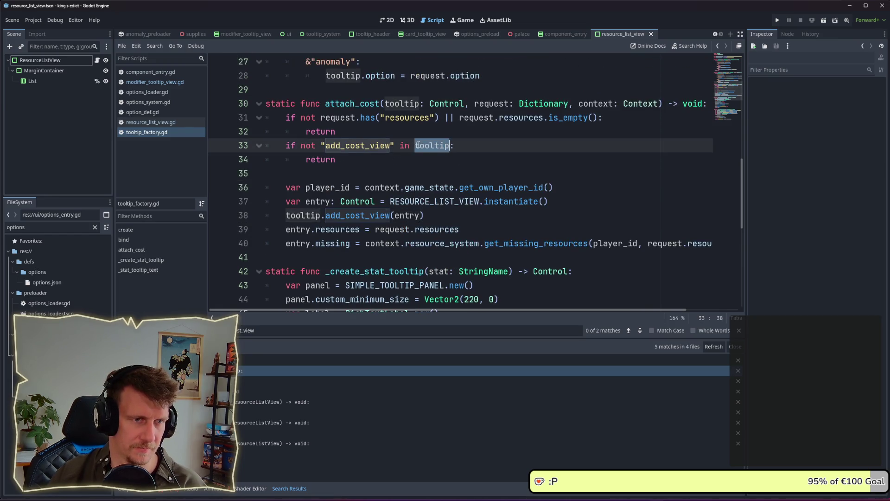
scroll(497, 179, "up", 2)
left_click(387, 187)
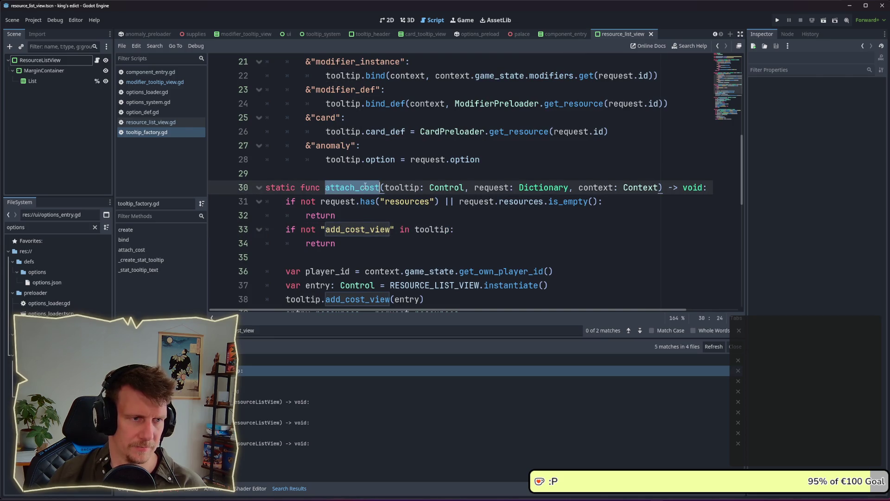
scroll(417, 186, "up", 7)
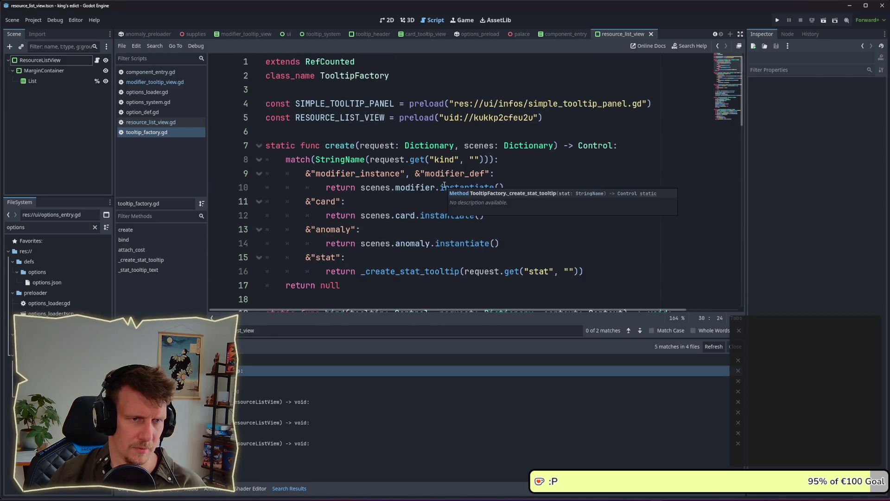
scroll(444, 185, "down", 5)
key("ctrl+shift+f")
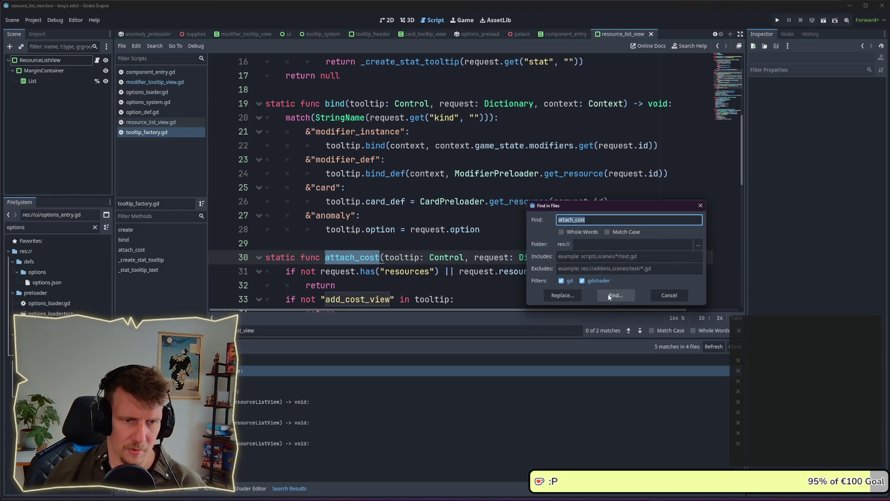
Run the attach_cost search and follow it from tooltip_system.gd to the attach_cost definition
left_click(608, 293)
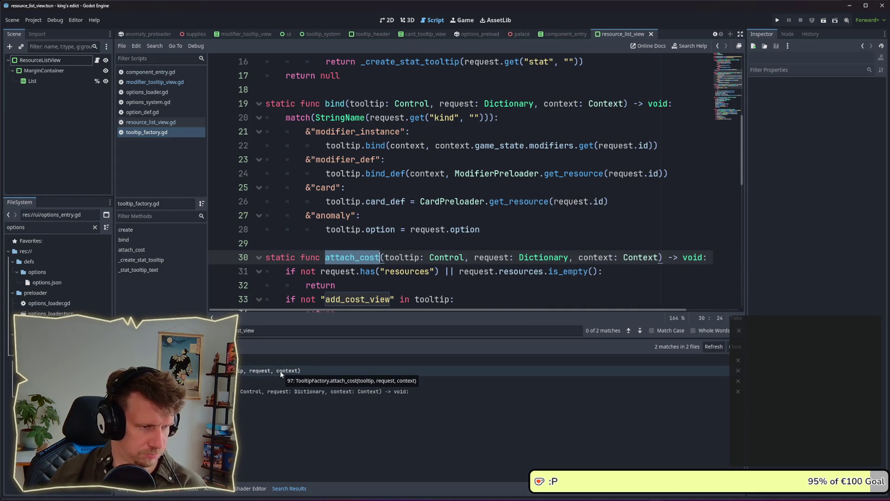
left_click(280, 371)
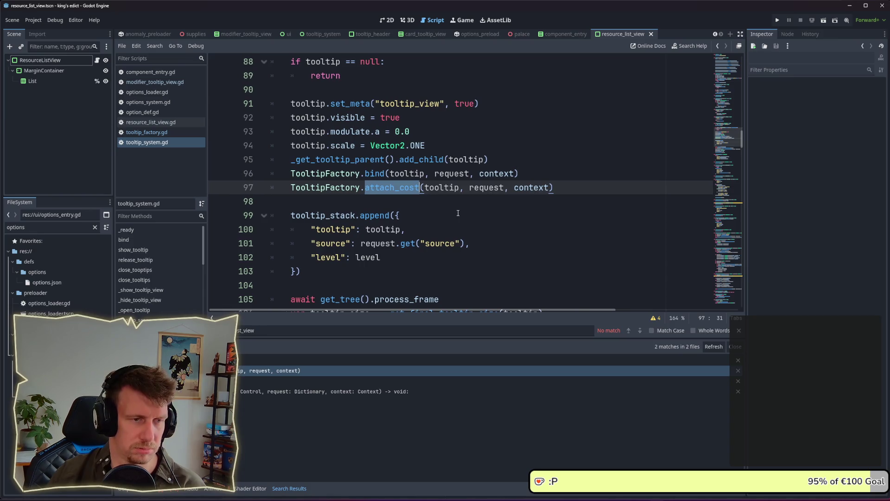
mouse_move(485, 188)
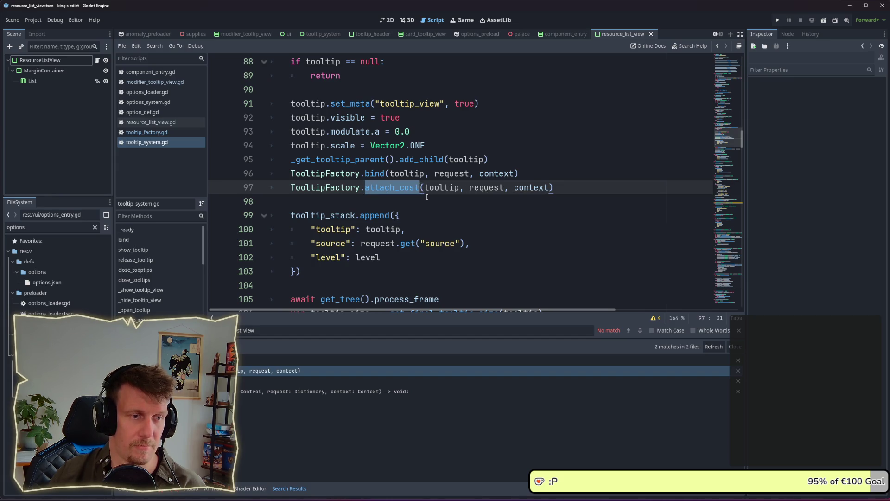
left_click(396, 188, "ctrl")
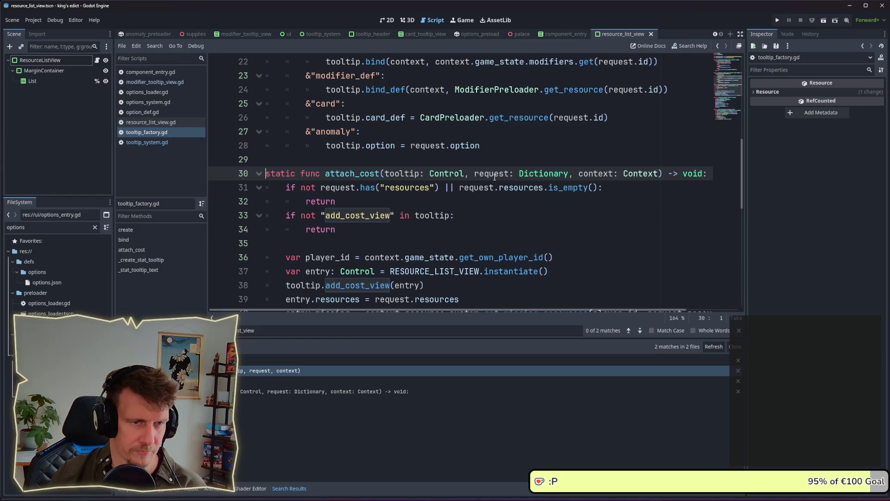
double_click(518, 189)
double_click(481, 188)
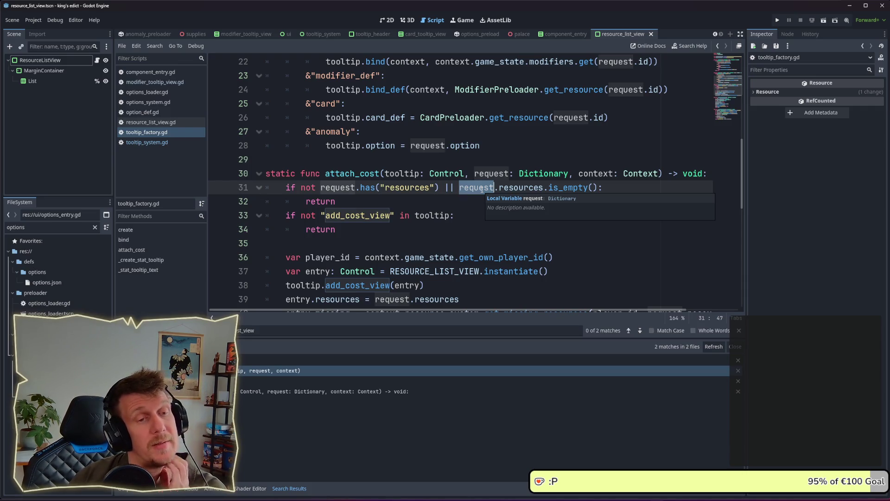
Trace the request parameter through the bind and create signatures in tooltip_factory.gd
scroll(481, 188, "up", 5)
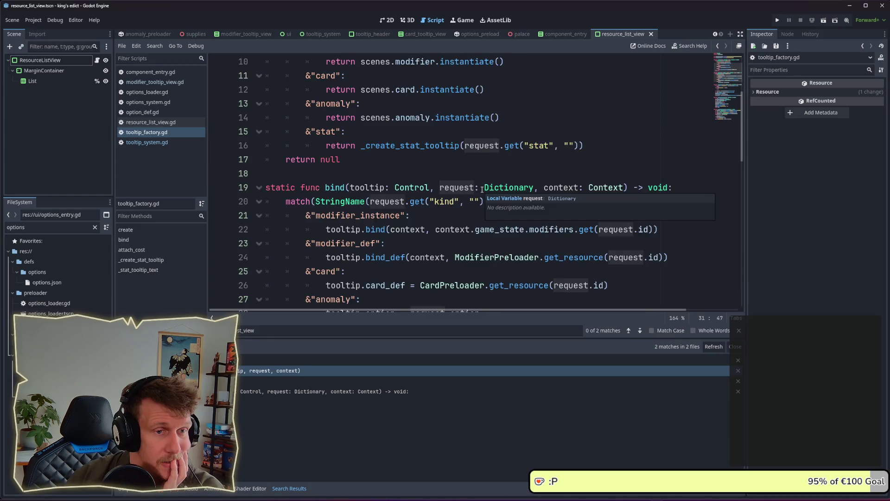
scroll(467, 173, "down", 3)
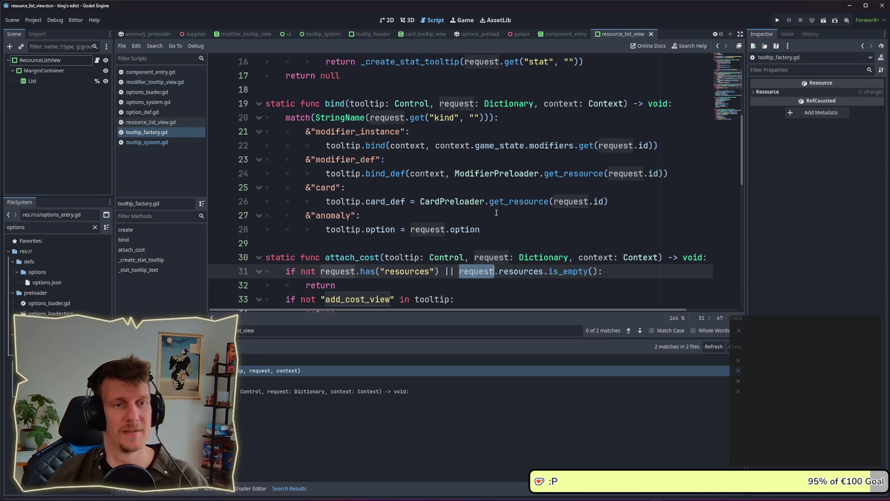
scroll(456, 174, "up", 2)
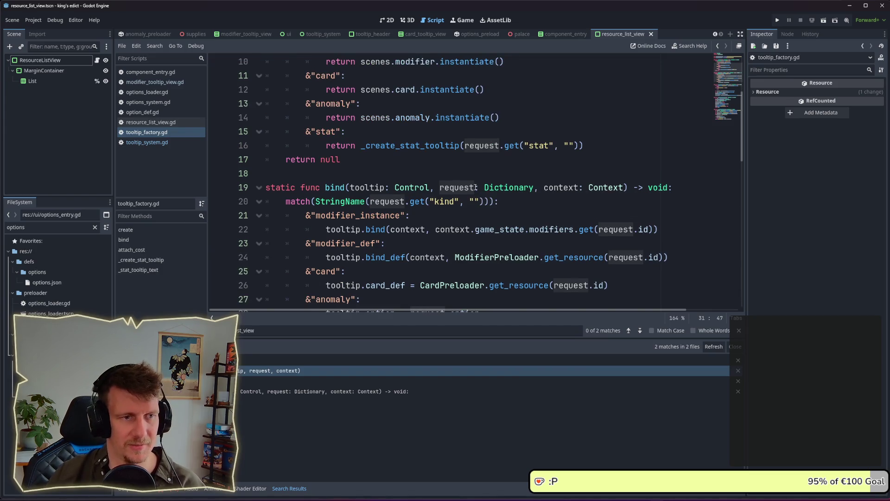
double_click(454, 187)
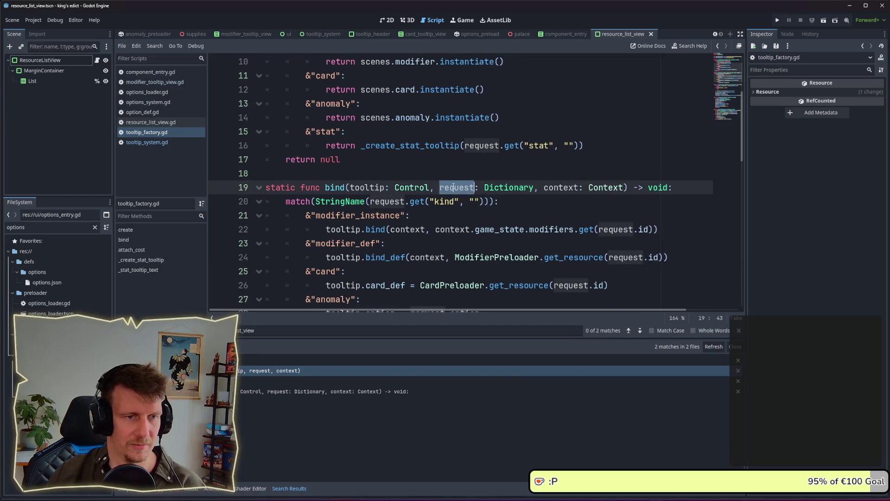
scroll(460, 218, "up", 1)
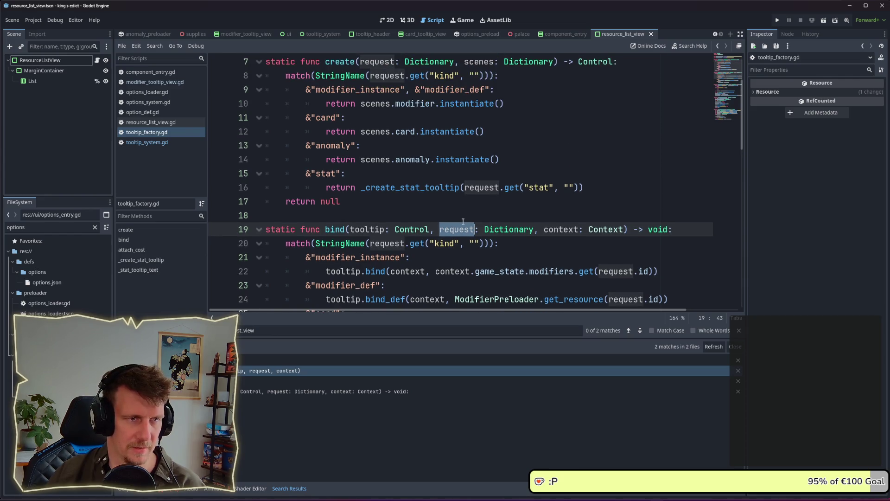
scroll(447, 206, "up", 2)
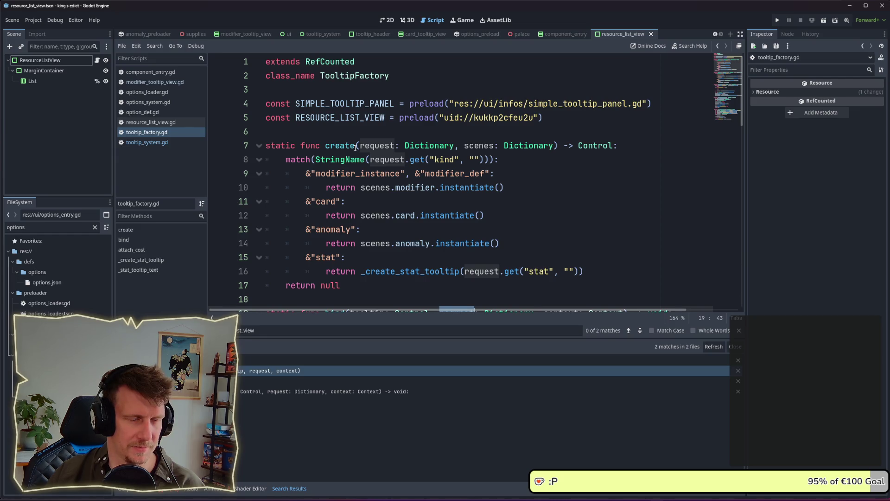
double_click(382, 147)
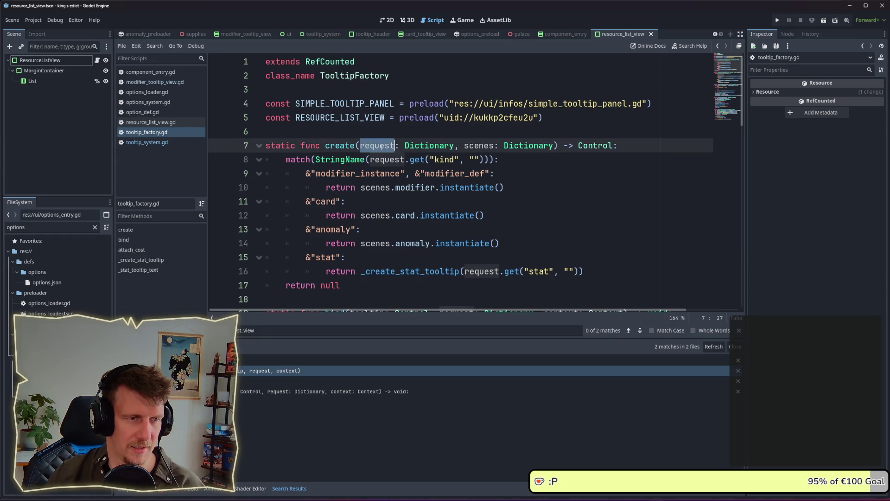
scroll(382, 147, "down", 5)
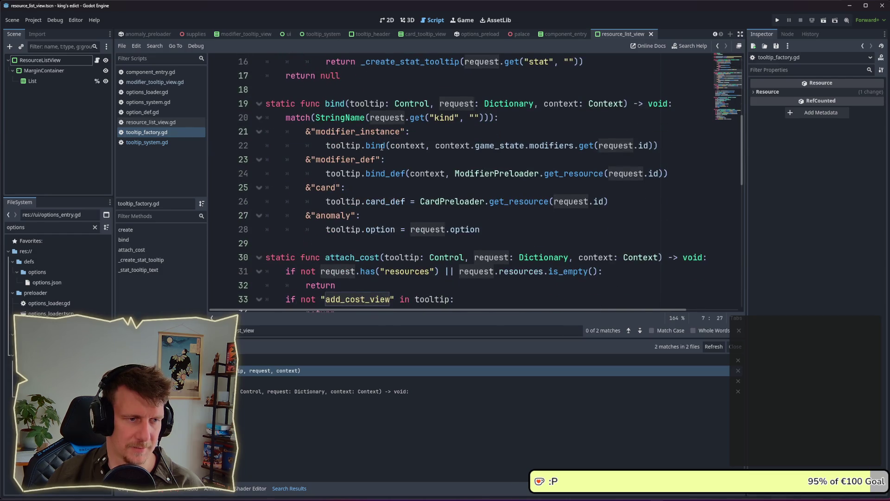
scroll(381, 147, "up", 3)
scroll(345, 76, "up", 2)
double_click(341, 145)
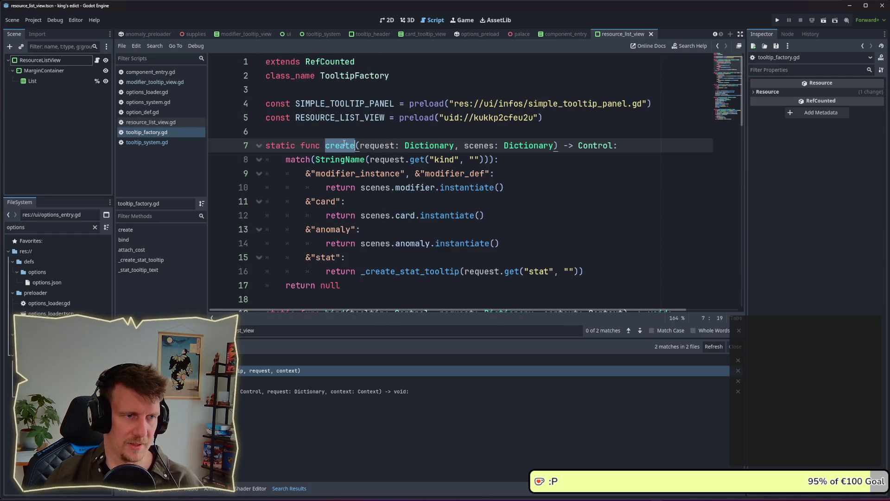
Search the project for Factory.create and open its single match in _open_tooltip
key("ctrl+shift+f")
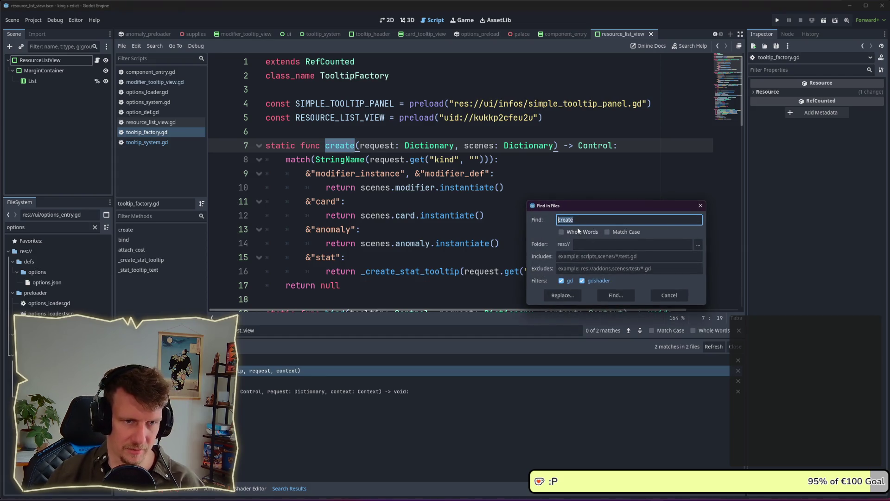
left_click(558, 220)
type("Tool")
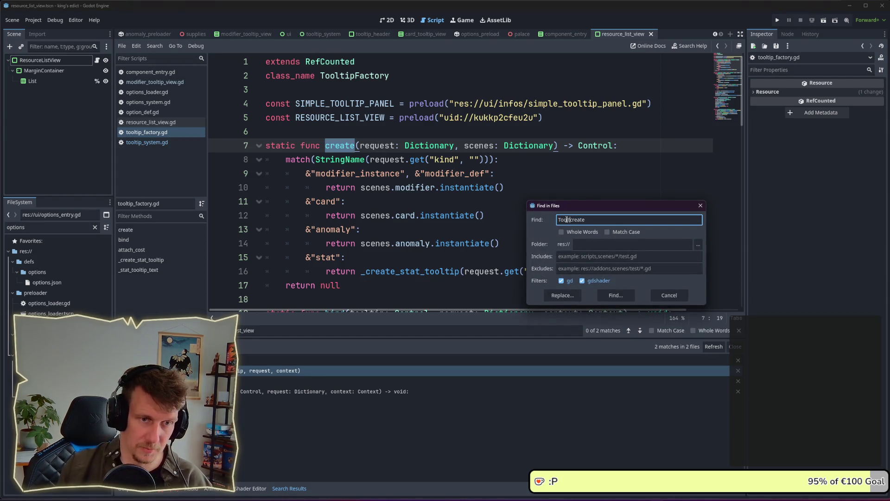
type("tip")
key("BackSpace")
key("BackSpace")
key("BackSpace")
type("Factory.")
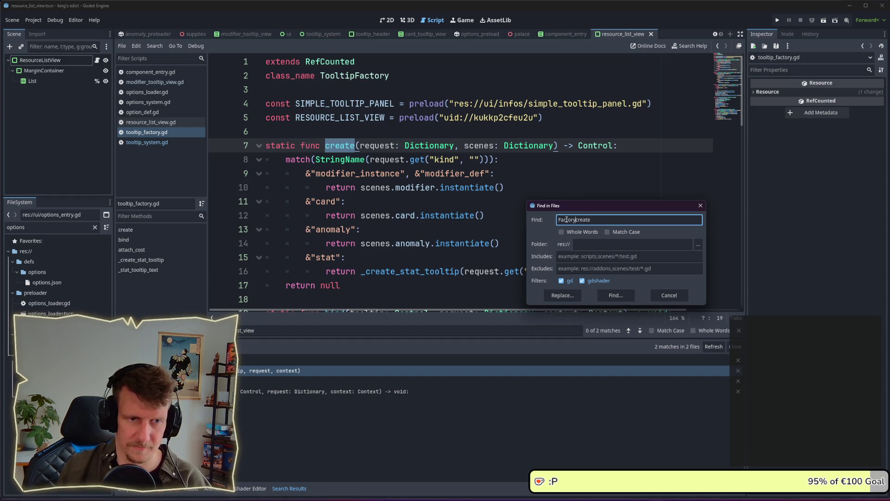
key("Return")
left_click(300, 371)
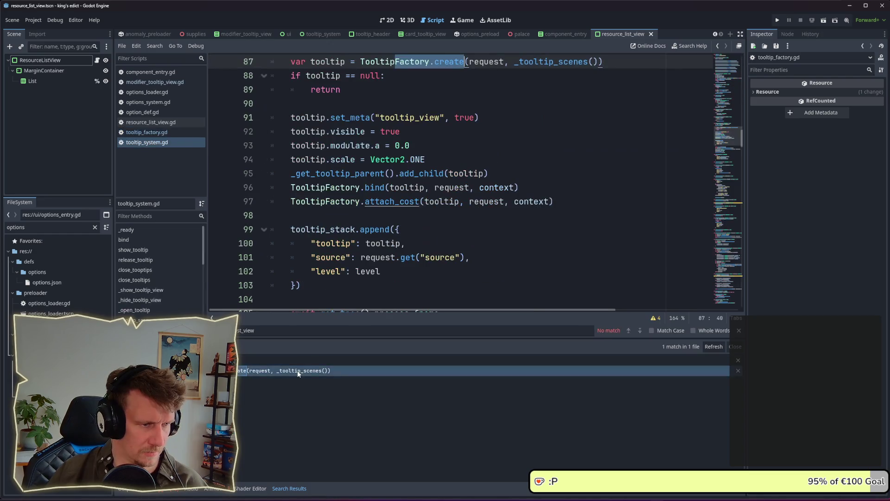
scroll(429, 211, "up", 3)
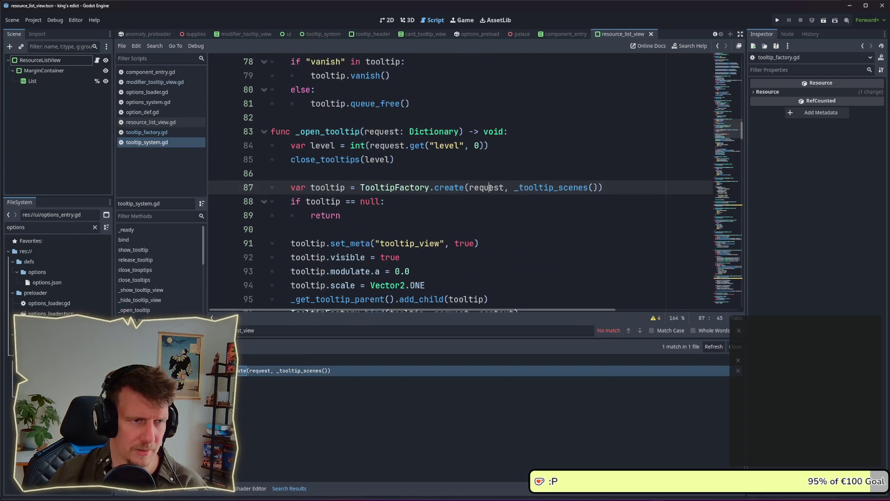
double_click(499, 187)
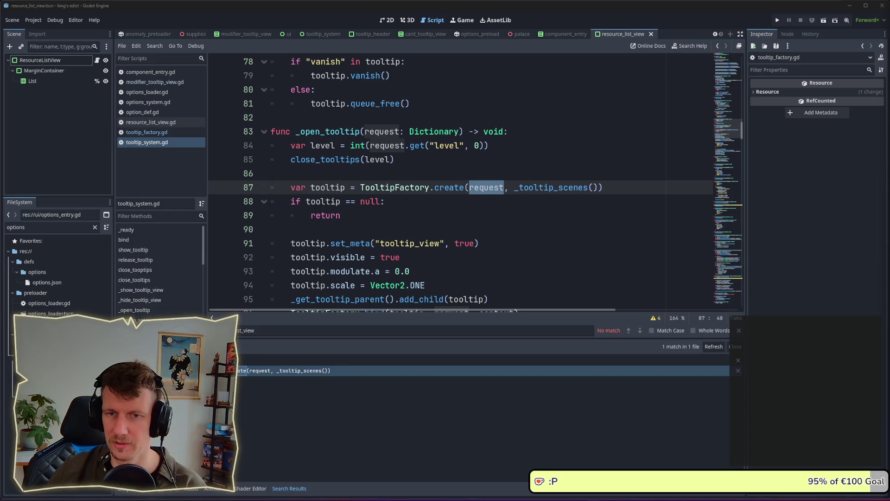
left_click(479, 204)
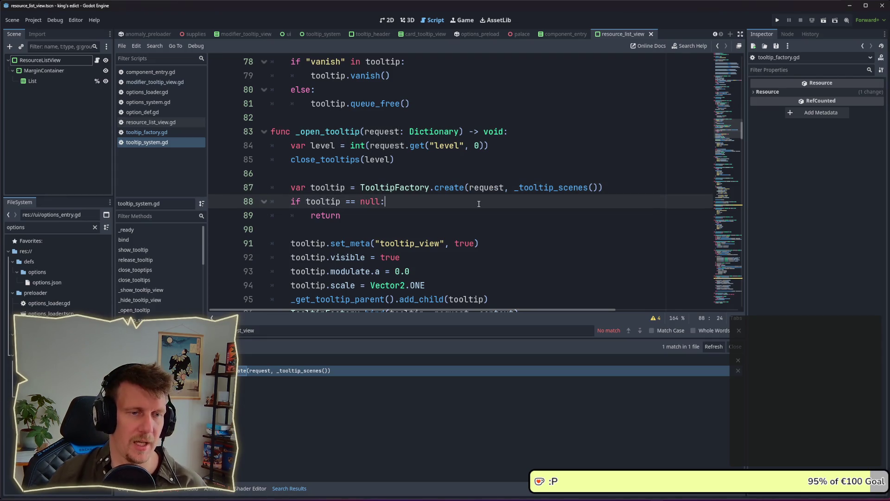
Search the project for the tooltip_requested signal, finding 2 matches in 2 files
scroll(478, 204, "up", 1)
double_click(326, 174)
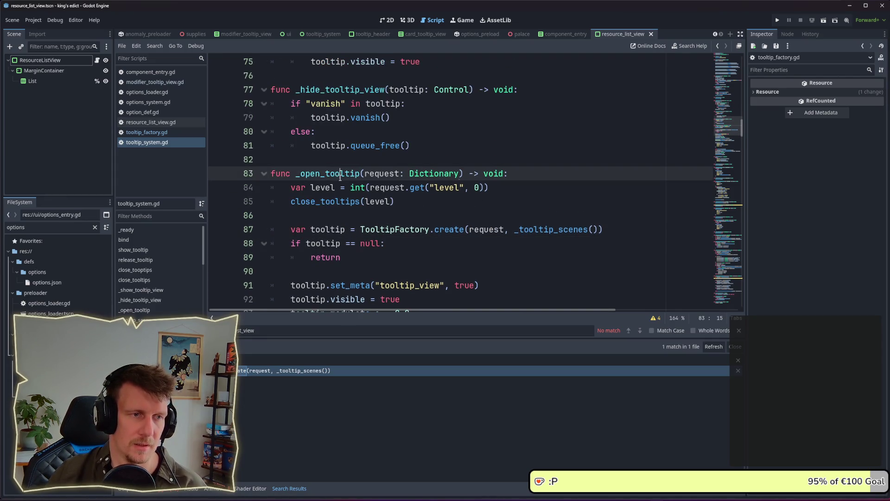
scroll(492, 218, "up", 4)
scroll(492, 219, "up", 10)
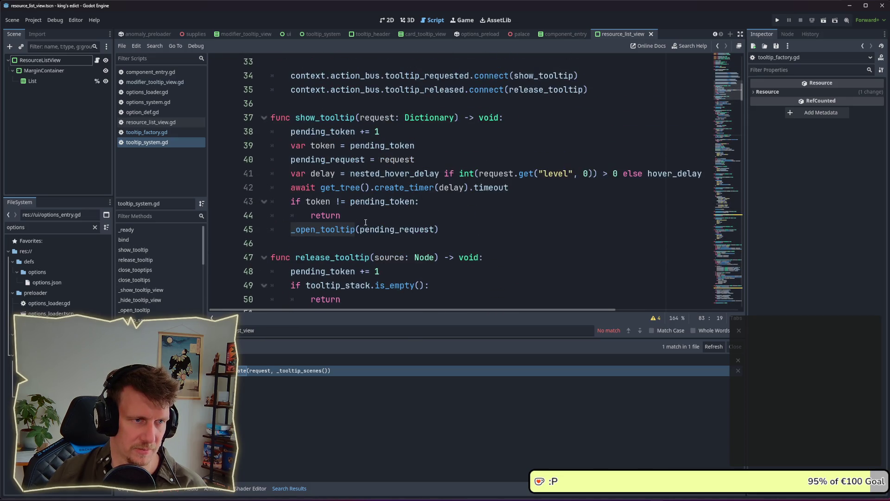
scroll(365, 222, "up", 1)
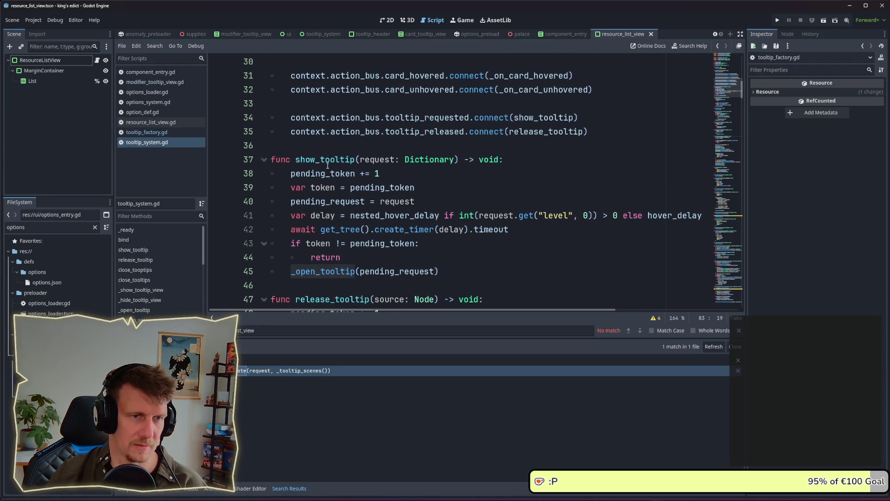
double_click(465, 118)
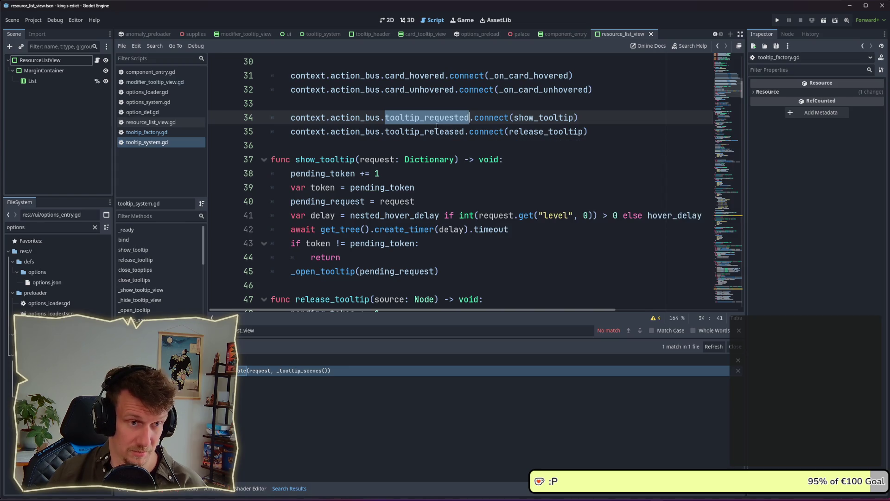
mouse_move(437, 126)
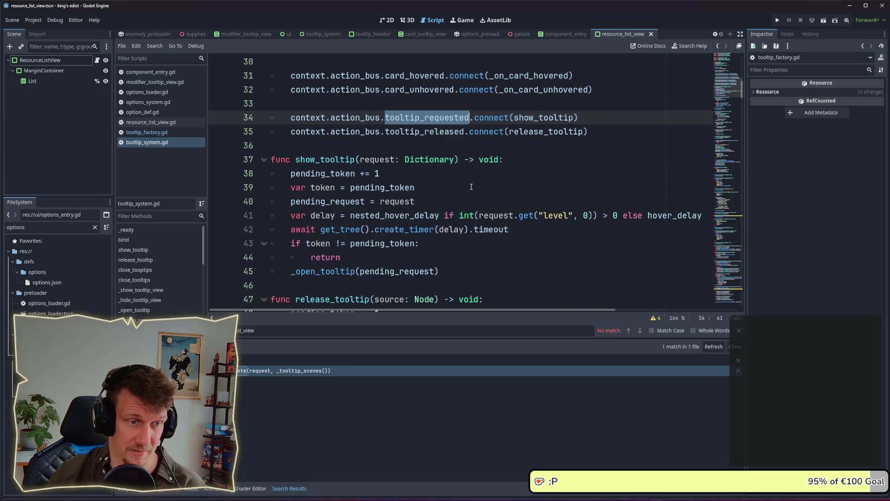
scroll(471, 186, "down", 3)
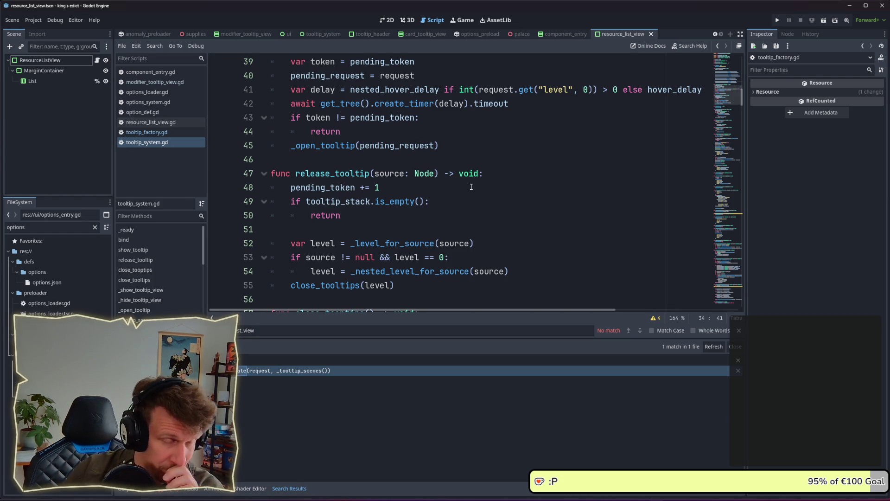
scroll(470, 183, "up", 3)
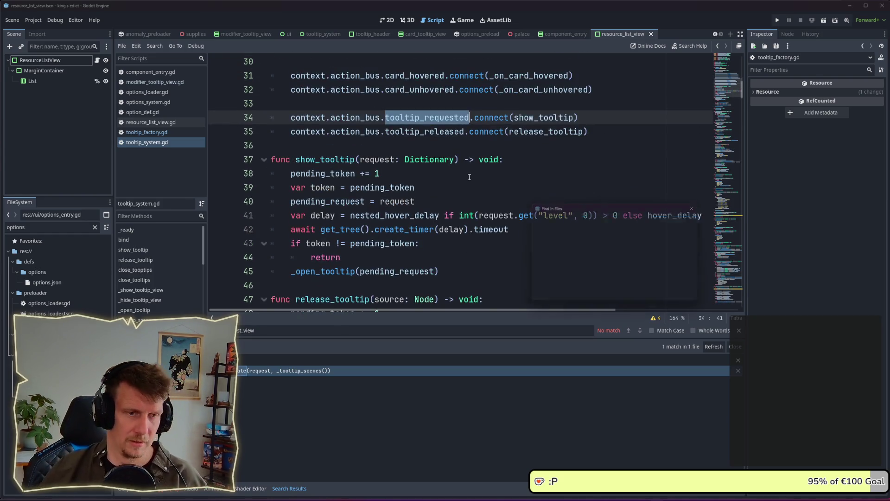
left_click(617, 282)
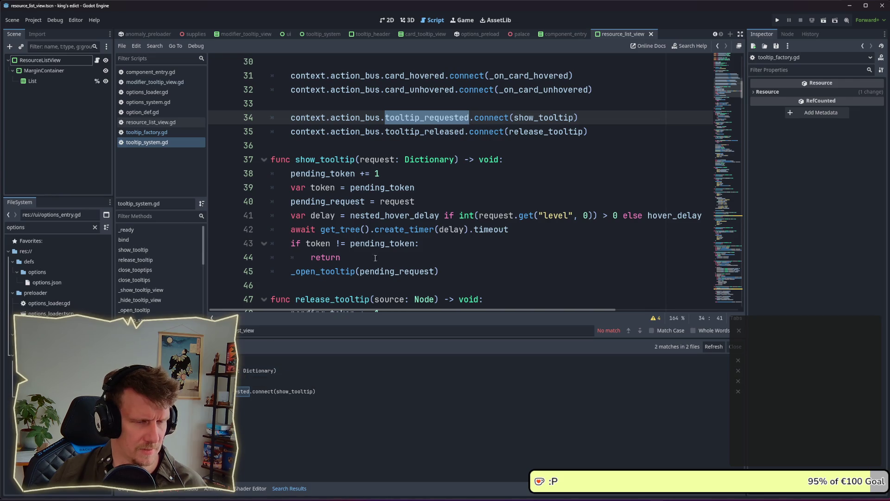
key("ctrl+shift+f")
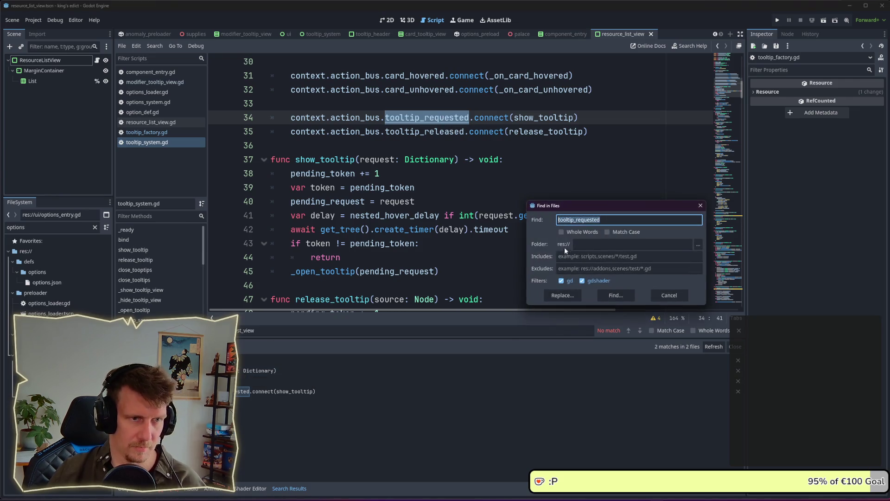
left_click(617, 296)
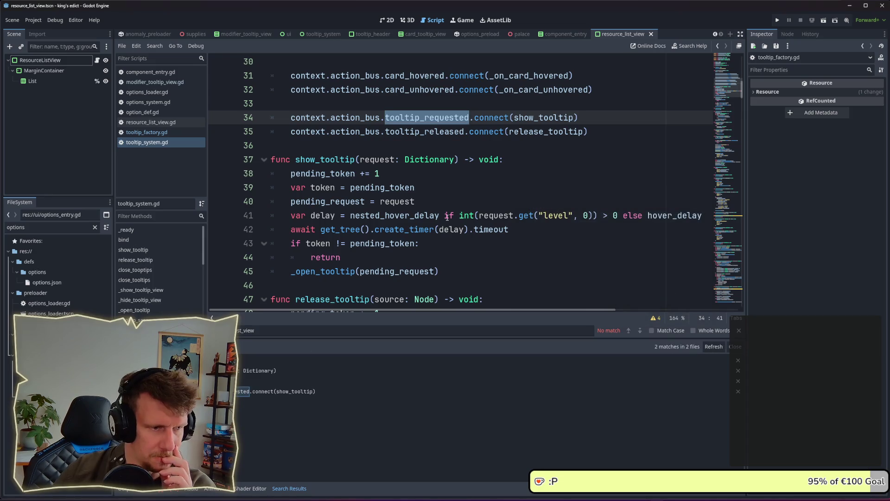
Select show_tooltip on line 37 and prefill a project-wide search for it
scroll(487, 204, "up", 2)
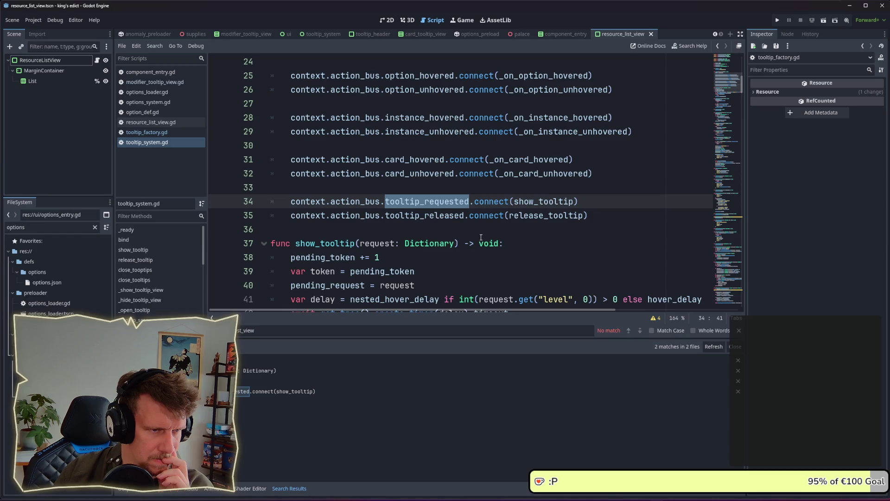
scroll(481, 237, "down", 2)
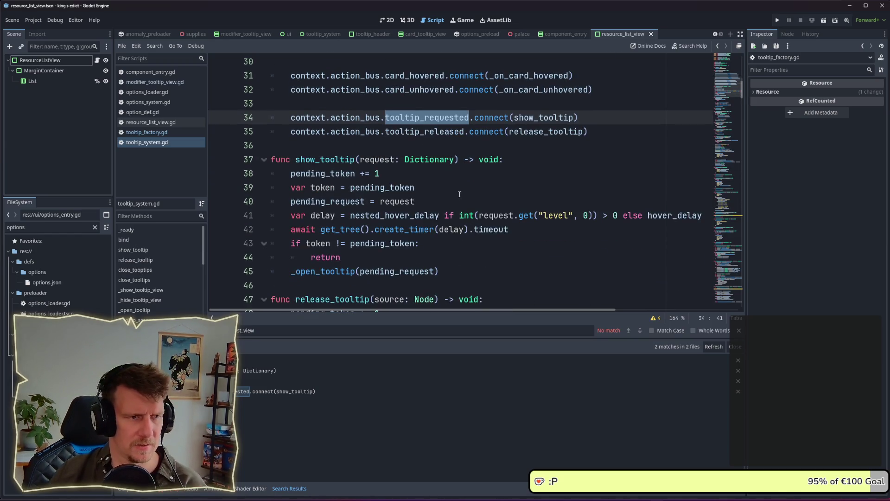
double_click(327, 159)
key("ctrl+shift+f")
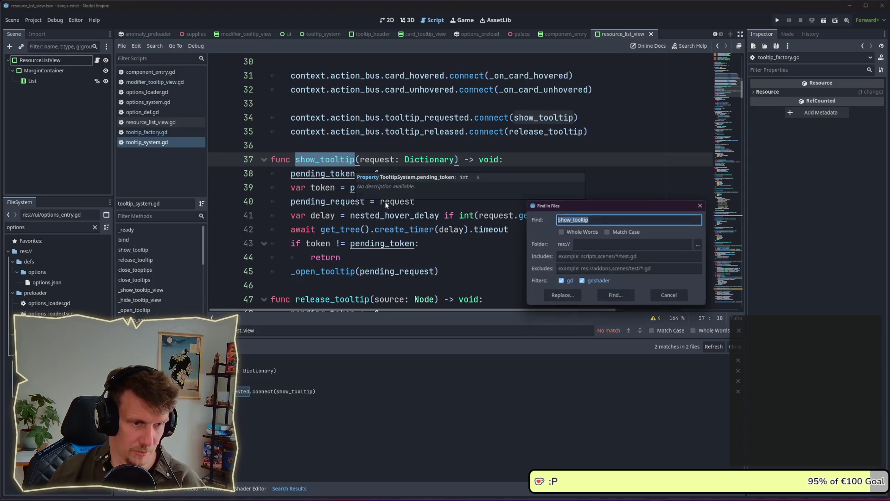
Run the show_tooltip search, jump to its line 34 connection, then search for tooltip_requested
left_click(619, 293)
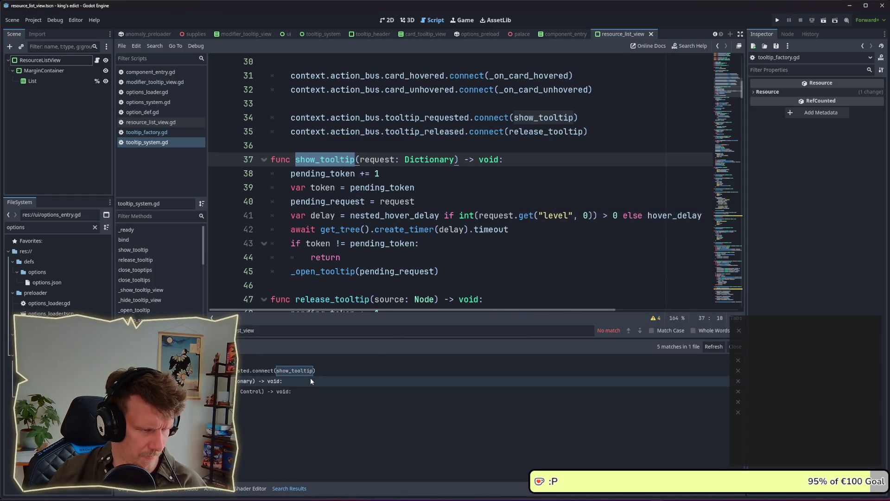
left_click(287, 372)
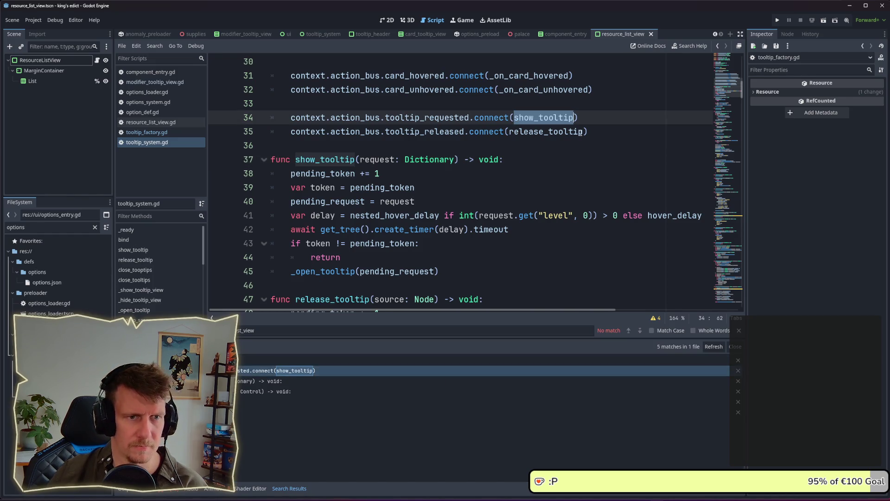
double_click(432, 117)
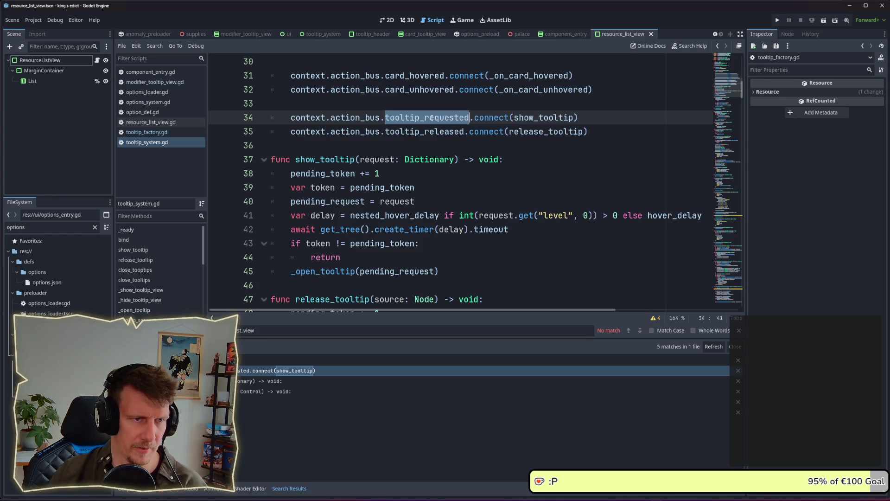
key("ctrl+shift+f")
left_click(613, 292)
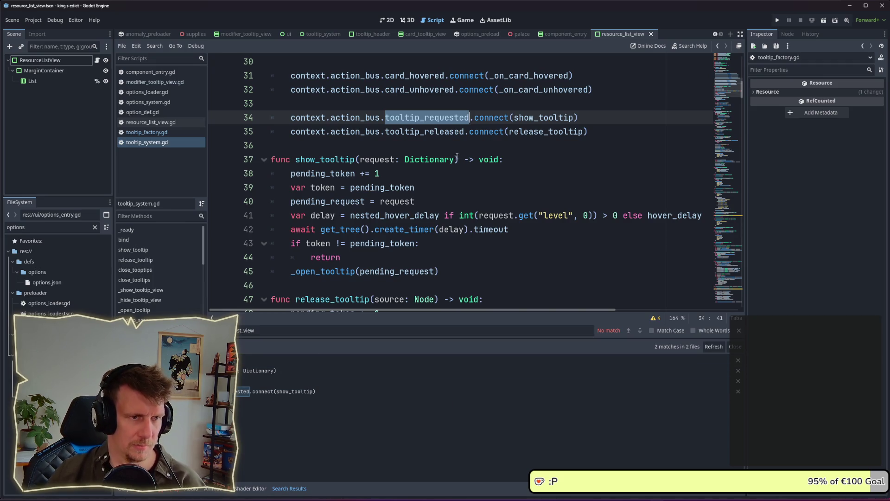
scroll(334, 139, "down", 1)
Re-run the show_tooltip search and follow lines 120 and 110 to _request_tooltip
double_click(324, 117)
key("ctrl+shift+f")
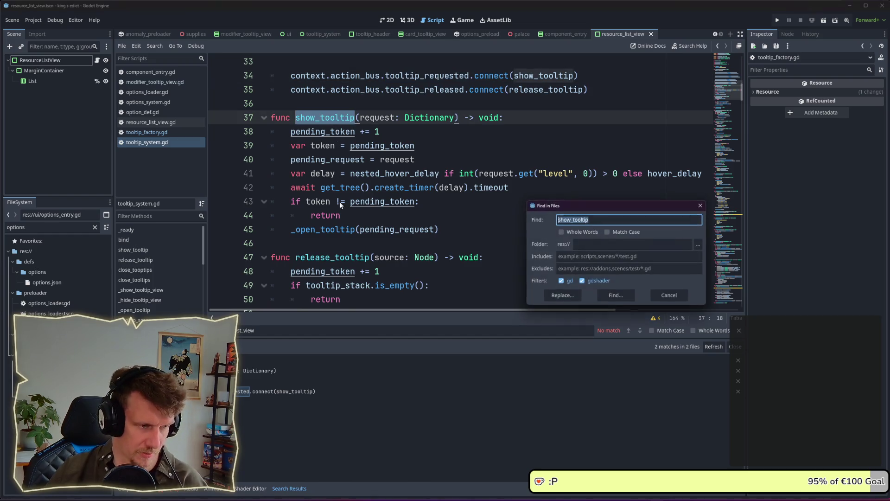
left_click(613, 293)
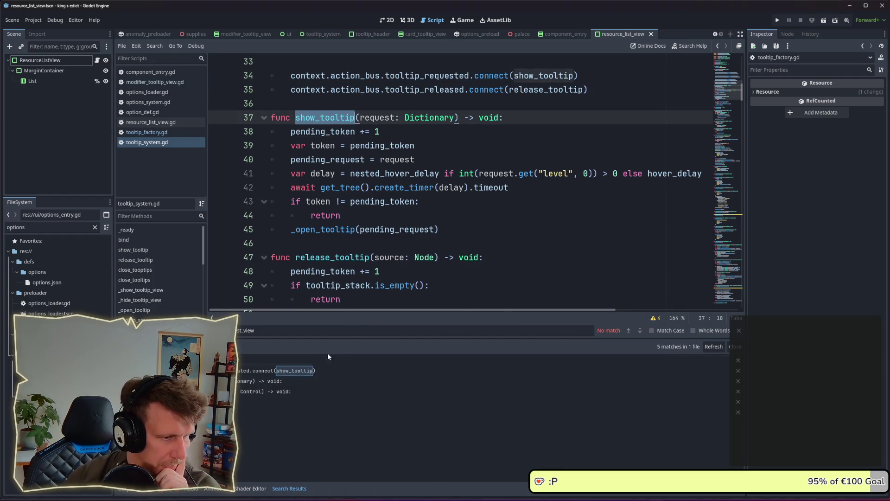
left_click(246, 411)
scroll(411, 272, "down", 1)
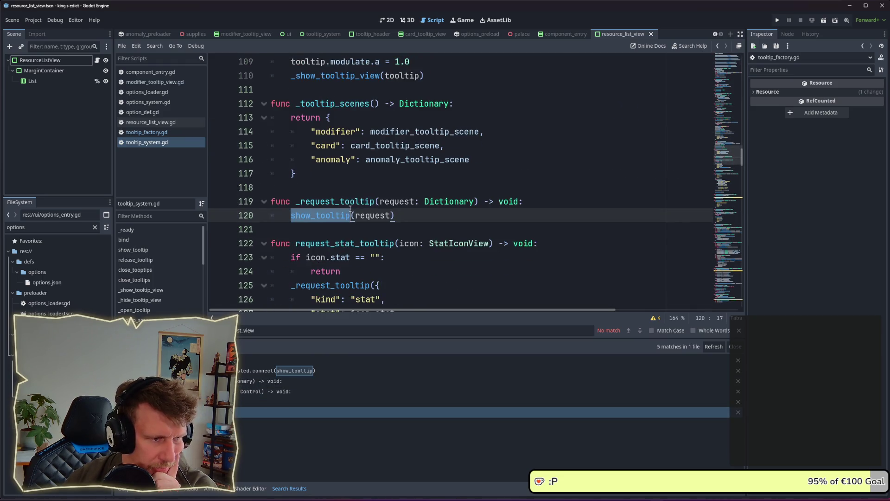
left_click(259, 402)
scroll(325, 257, "up", 2)
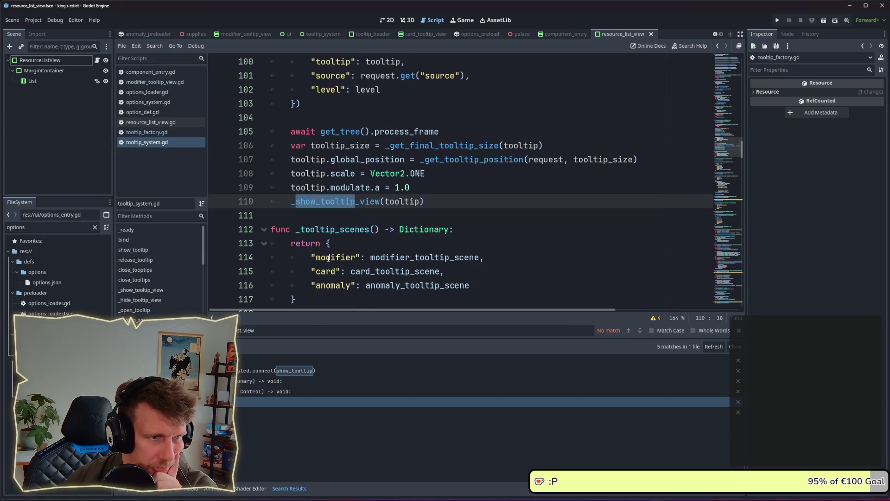
scroll(342, 200, "down", 3)
double_click(342, 201)
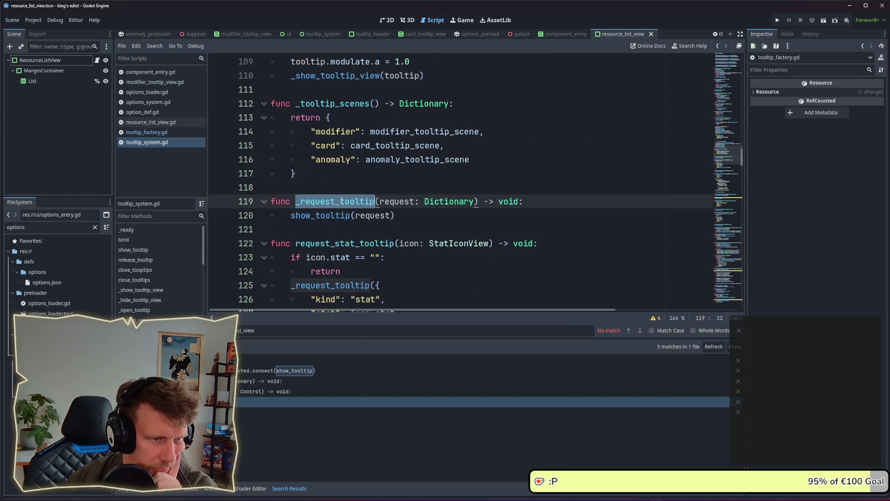
scroll(387, 195, "down", 2)
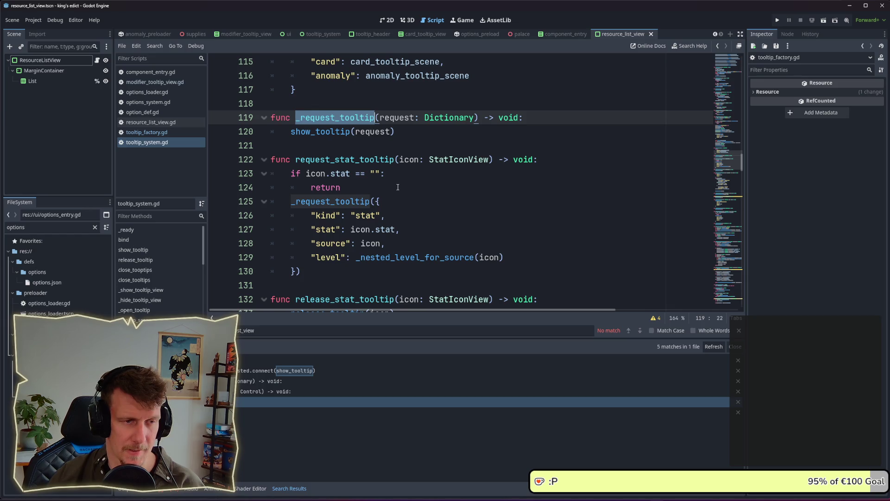
Scroll past request_stat_tooltip and select _request_option_tooltip on line 135
scroll(398, 187, "down", 2)
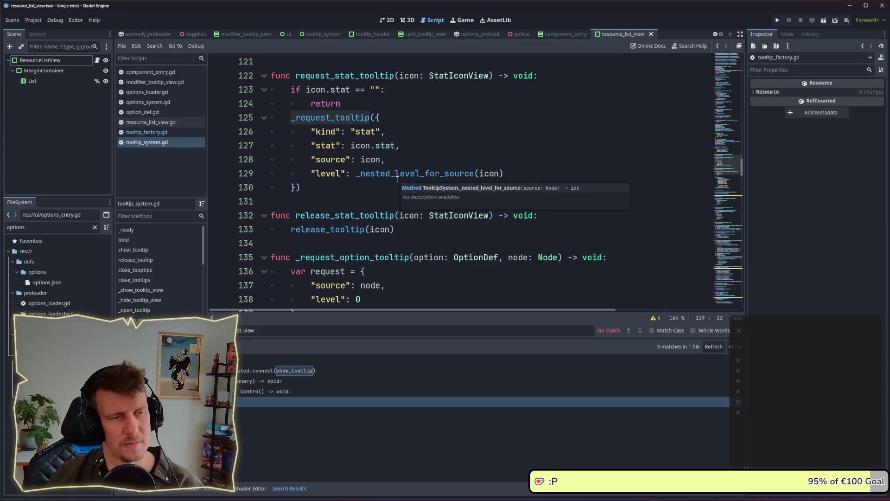
scroll(397, 180, "down", 1)
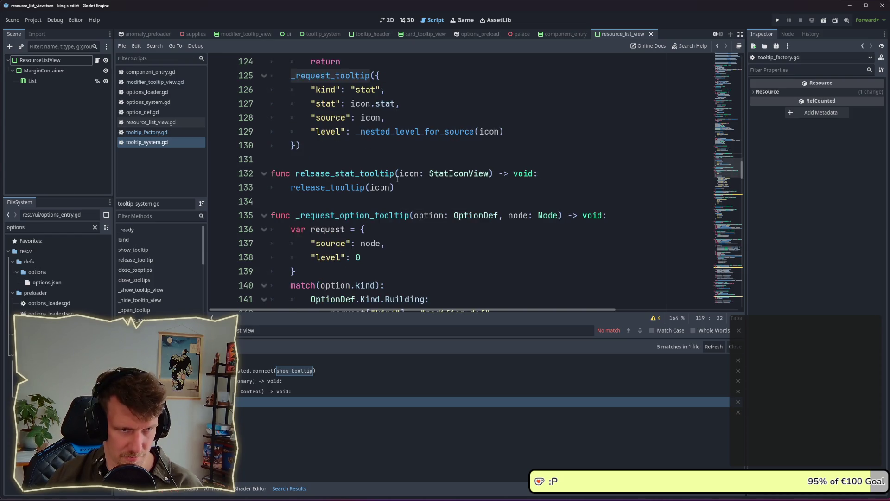
scroll(397, 179, "down", 1)
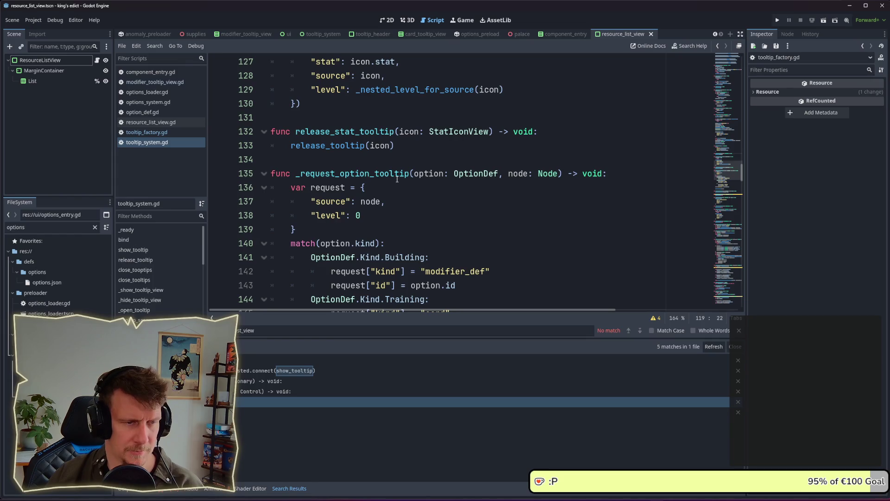
scroll(397, 179, "down", 4)
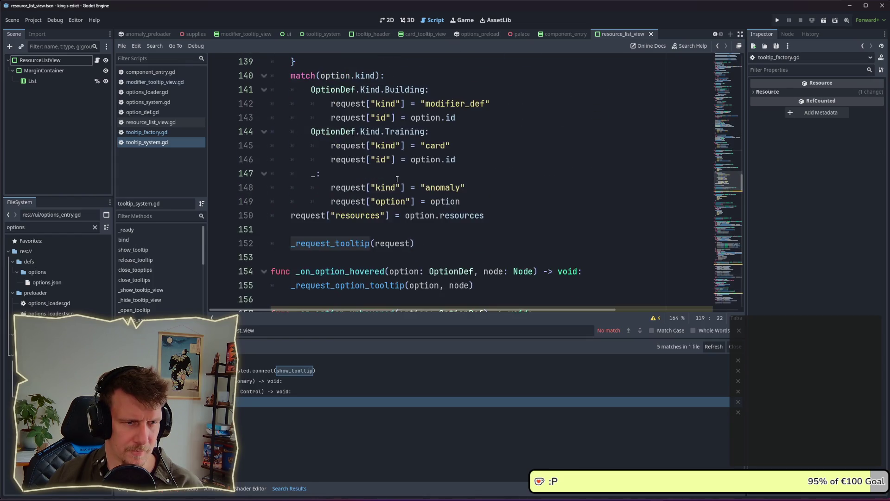
scroll(397, 179, "up", 2)
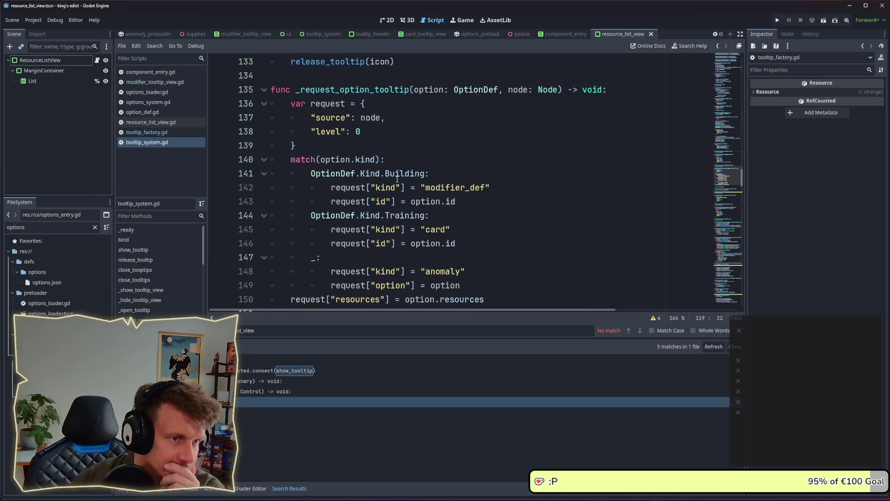
scroll(393, 149, "down", 4)
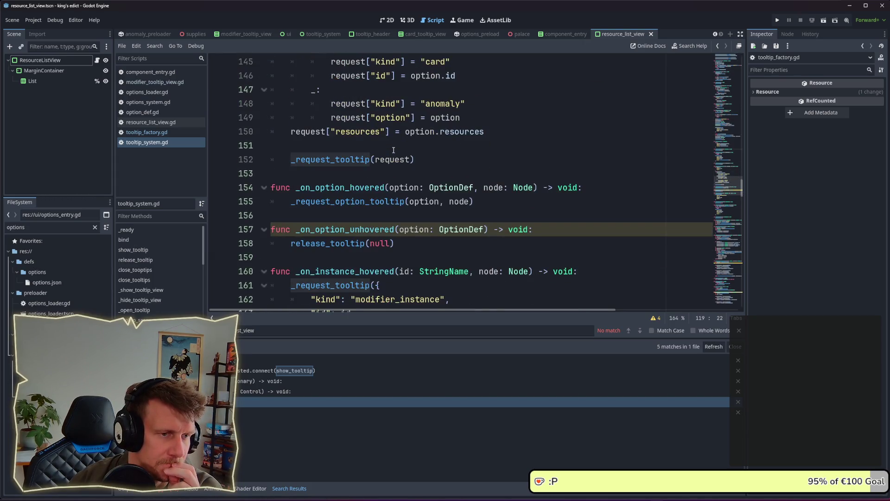
scroll(393, 150, "down", 4)
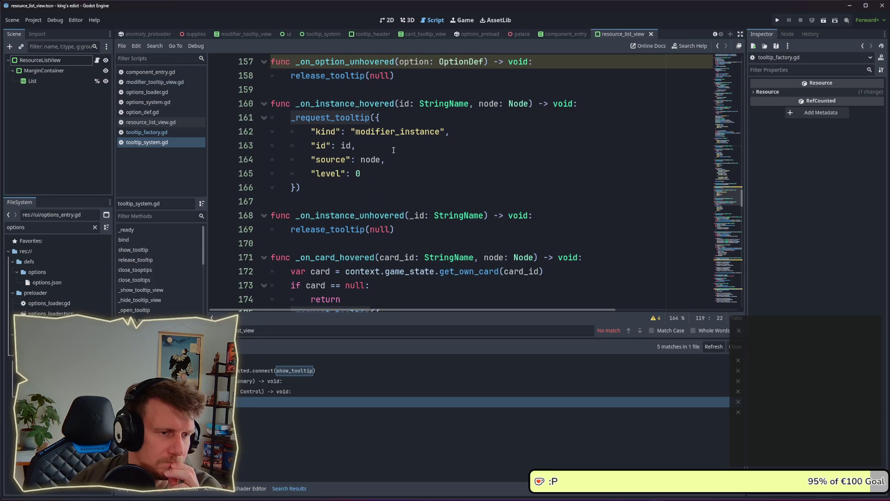
scroll(393, 150, "up", 4)
scroll(393, 149, "up", 5)
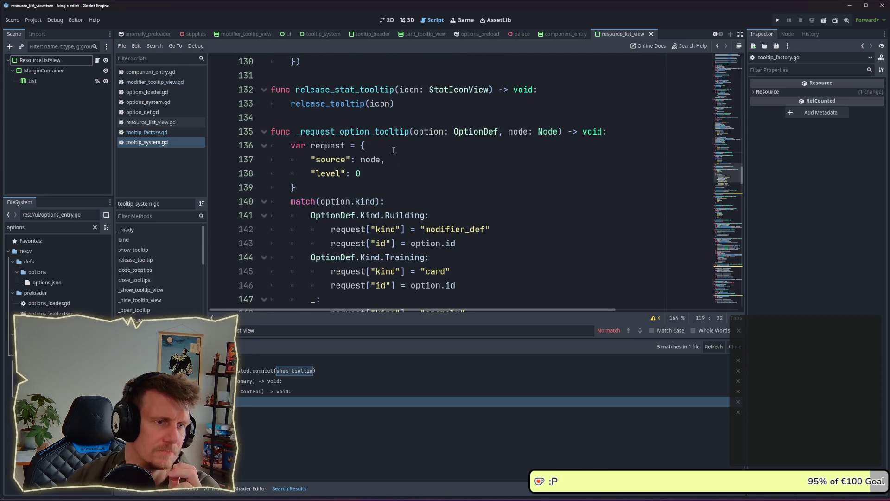
double_click(365, 133)
Search the project for _request_option_tooltip and jump to its call on line 155
key("ctrl+shift+f")
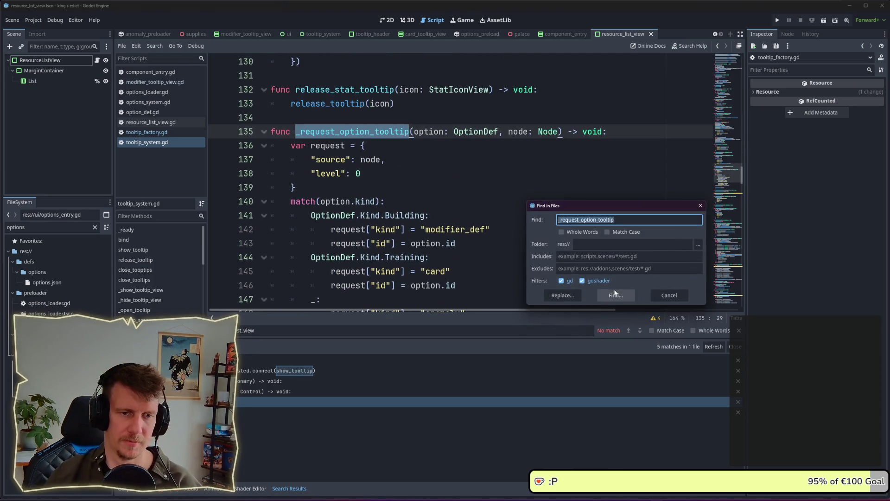
left_click(633, 297)
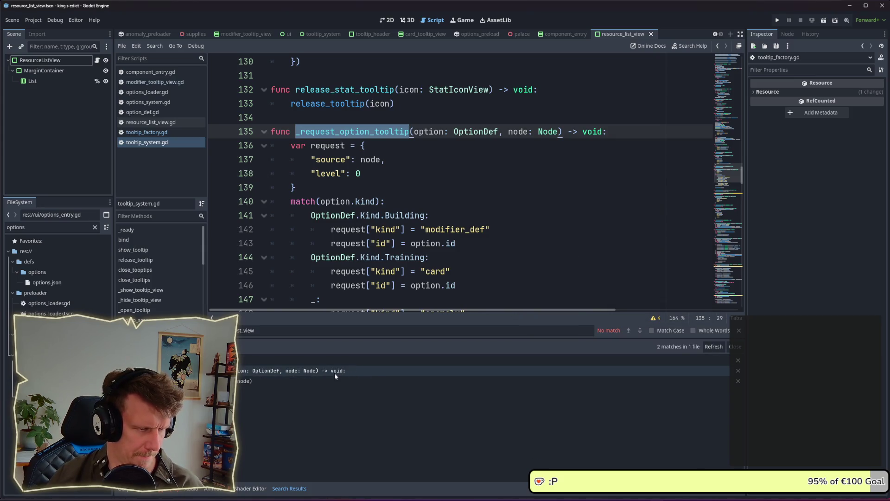
left_click(300, 383)
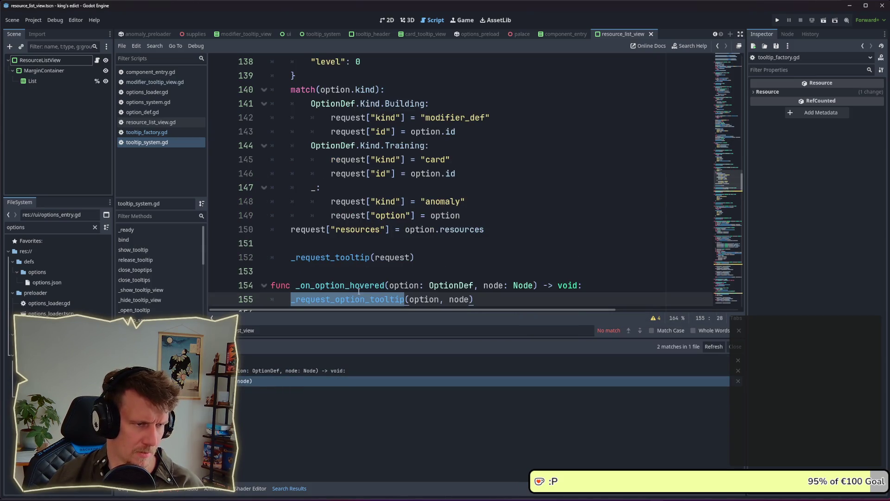
scroll(385, 247, "down", 2)
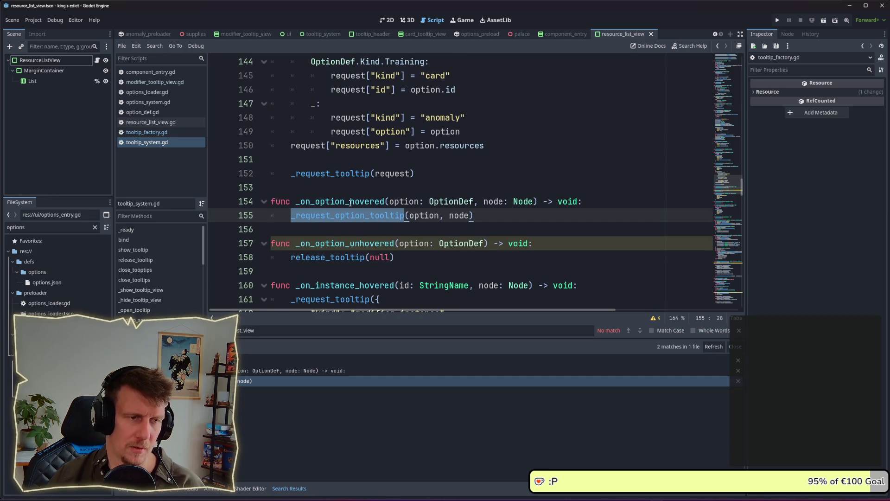
Search the project for _on_option_hovered, listing 5 matches in 2 files
double_click(371, 201)
key("ctrl+shift+f")
left_click(606, 295)
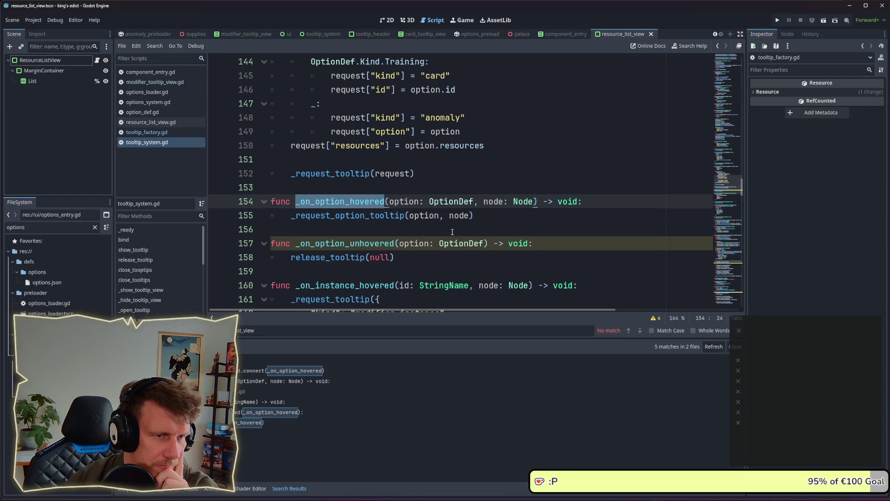
scroll(452, 232, "up", 3)
scroll(452, 232, "down", 6)
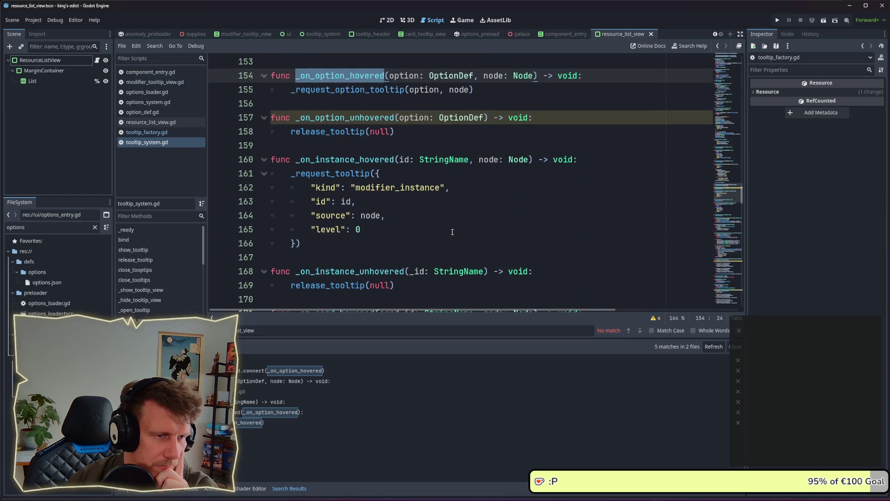
scroll(455, 227, "up", 3)
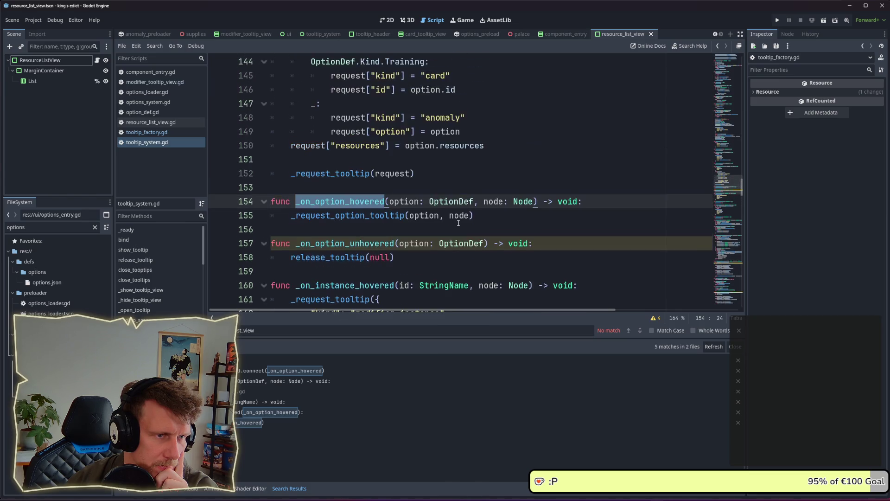